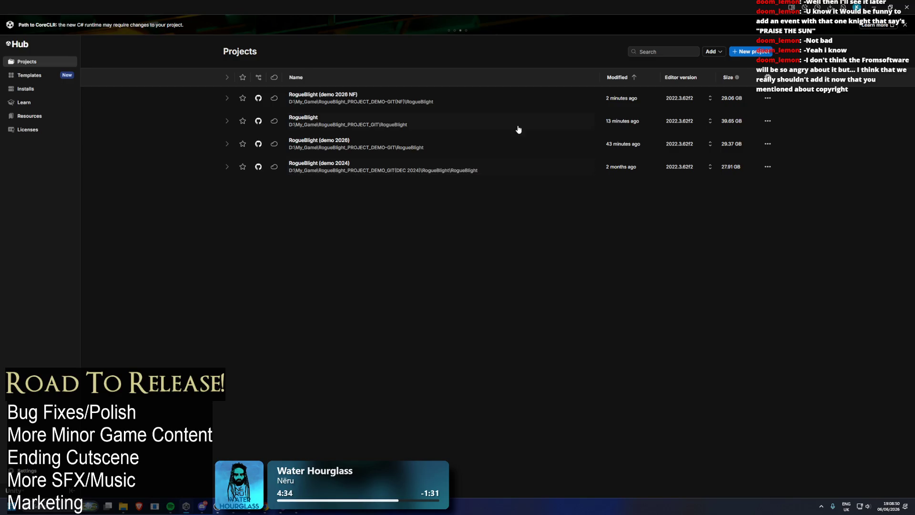
Step: Launch RogueBlight from Unity Hub and reveal its project folder in File Explorer
click(759, 122)
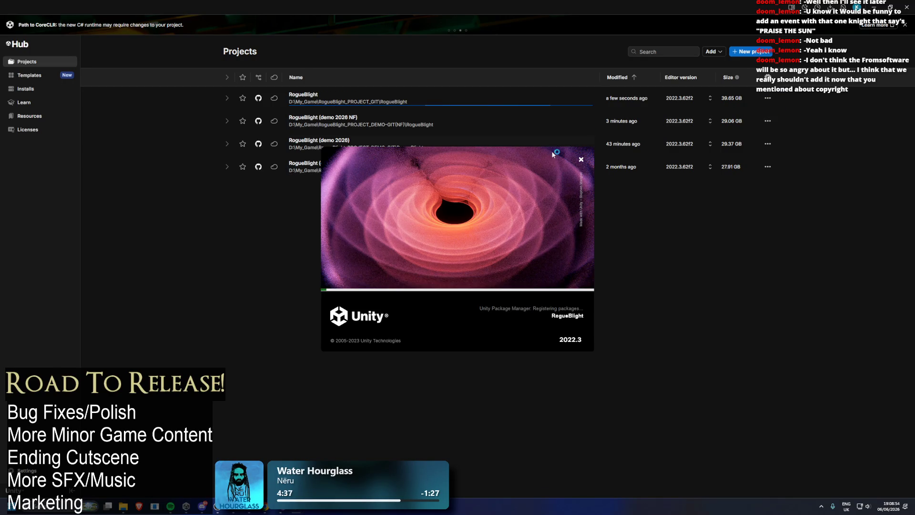
click(768, 97)
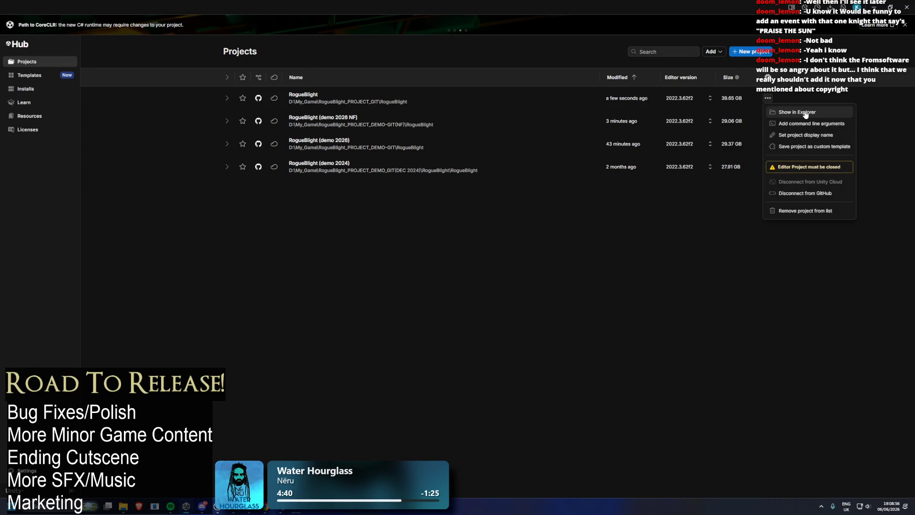
click(805, 113)
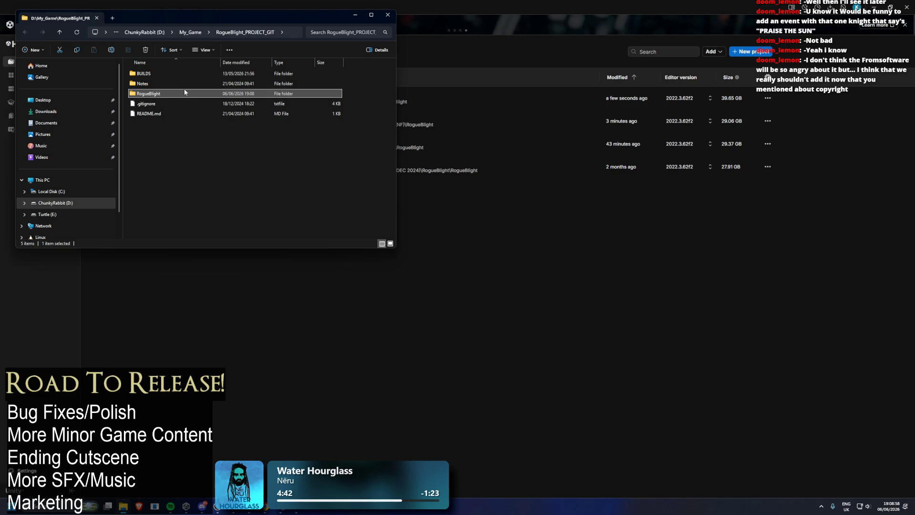
Step: Browse into RogueBlight > Assets > _Project and maximise the File Explorer window
double_click(185, 93)
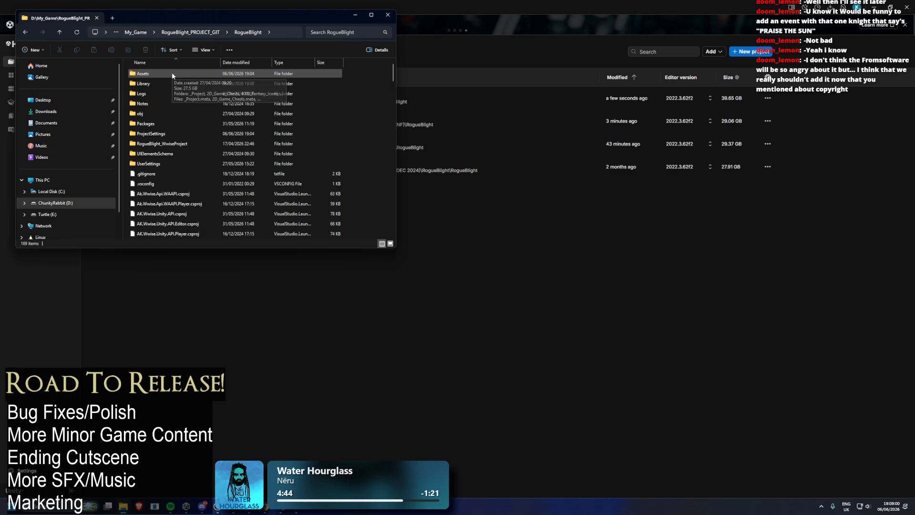
double_click(172, 72)
double_click(180, 74)
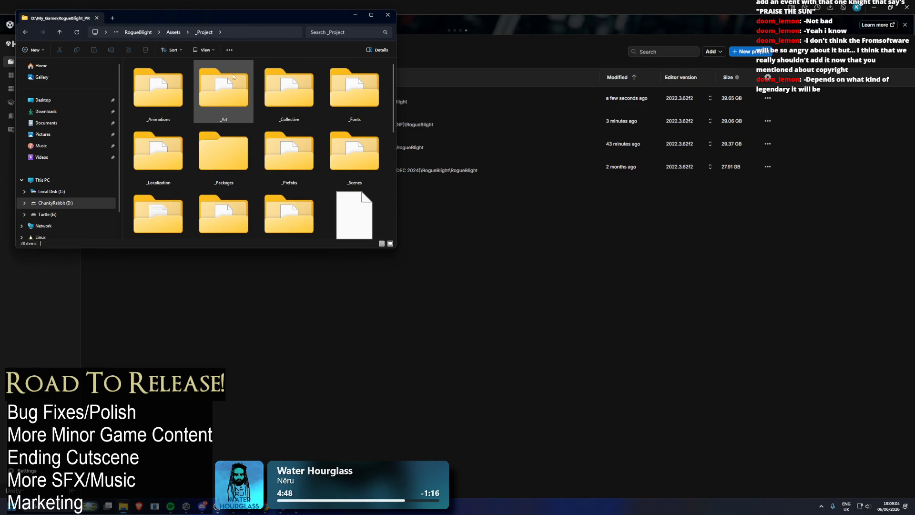
drag(274, 22, 277, 27)
double_click(277, 27)
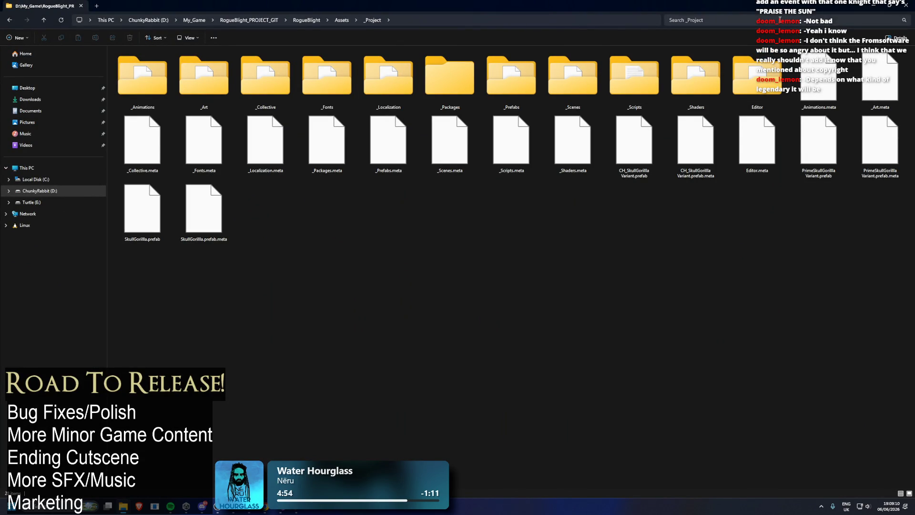
Step: Search _Project for 'thebe', then for 'beehive', and return to Unity Hub
click(776, 19)
text(thebe)
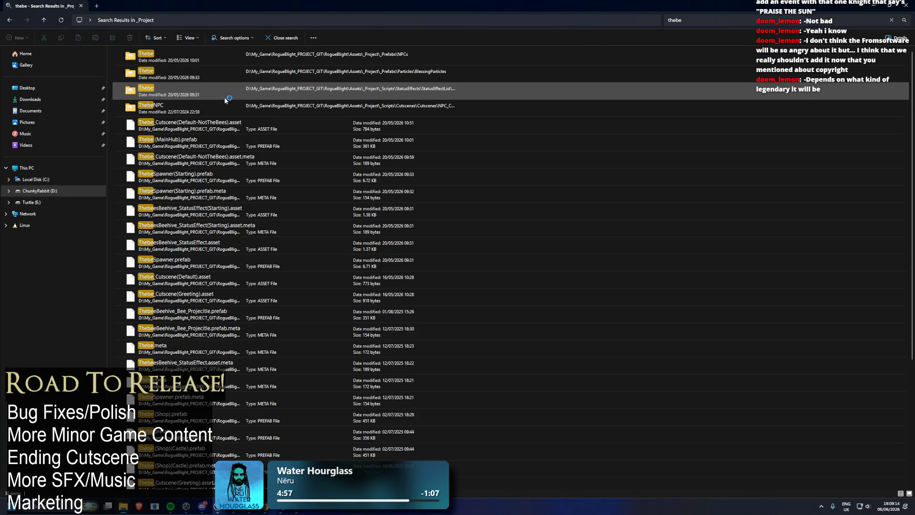
scroll(246, 134, down, 15)
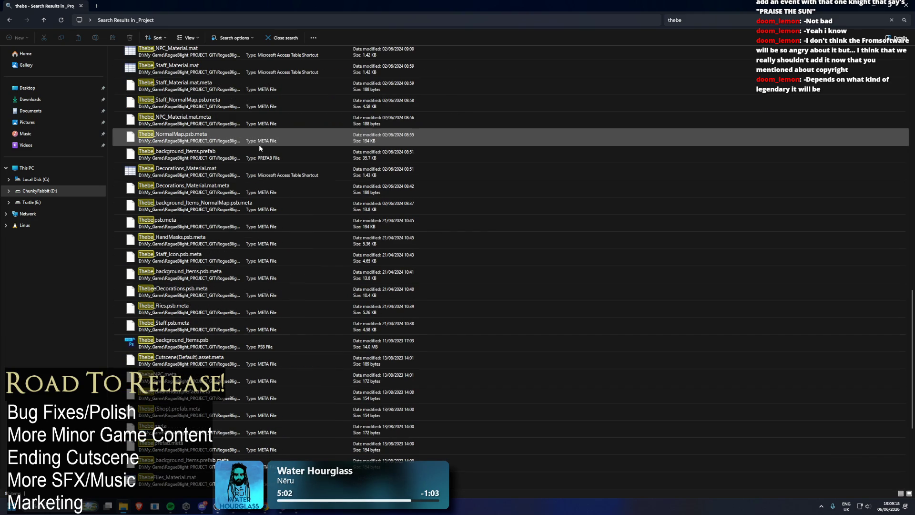
scroll(259, 144, up, 5)
click(677, 20)
text(beehive)
key(Return)
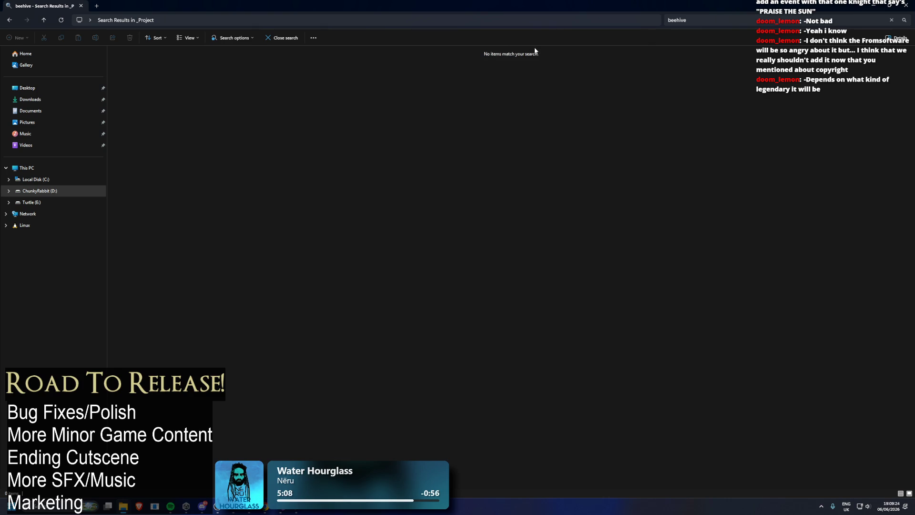
key(alt+Tab)
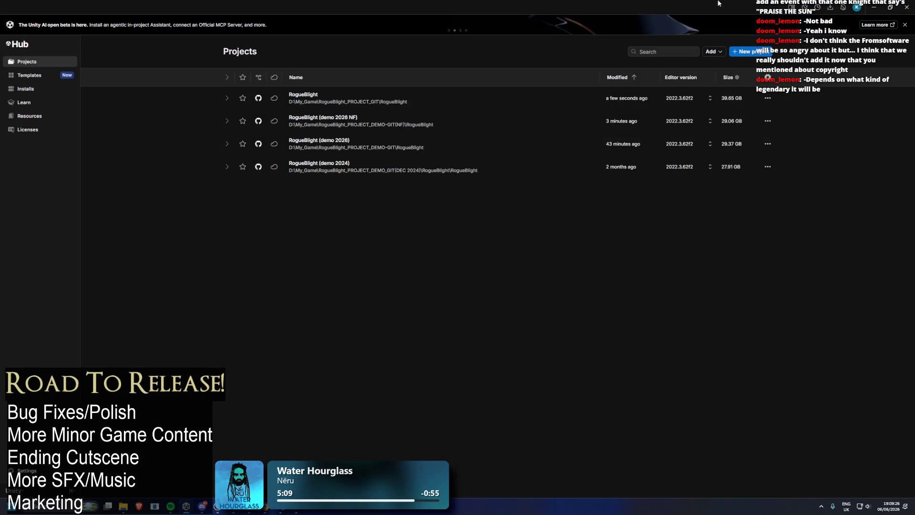
key(alt+Tab)
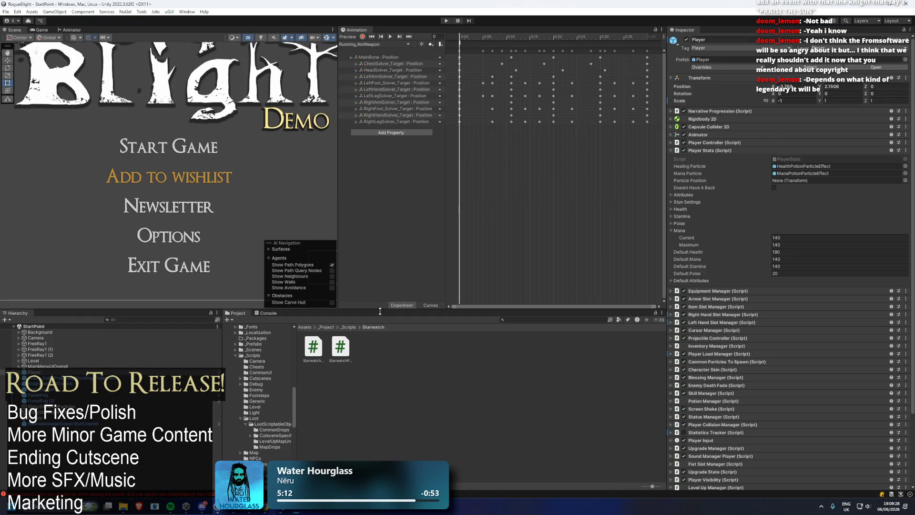
key(alt+Tab)
key(alt+Tab)
key(alt+Tab)
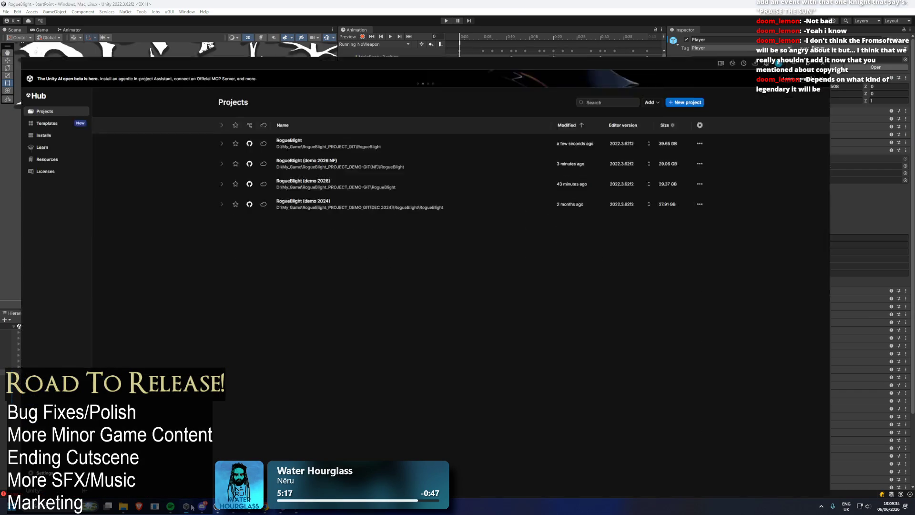
click(424, 104)
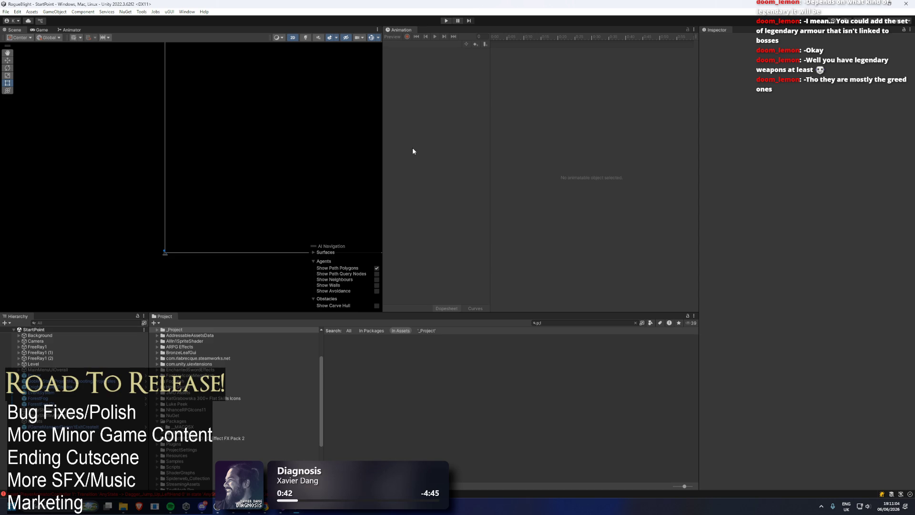
Step: Select the leftover text in the Project panel's search field
click(559, 323)
Step: Search the Project for 'beehive' and inspect the head icon skeleton and ThebeeBeehive_Bee_Projectile
key(BackSpace)
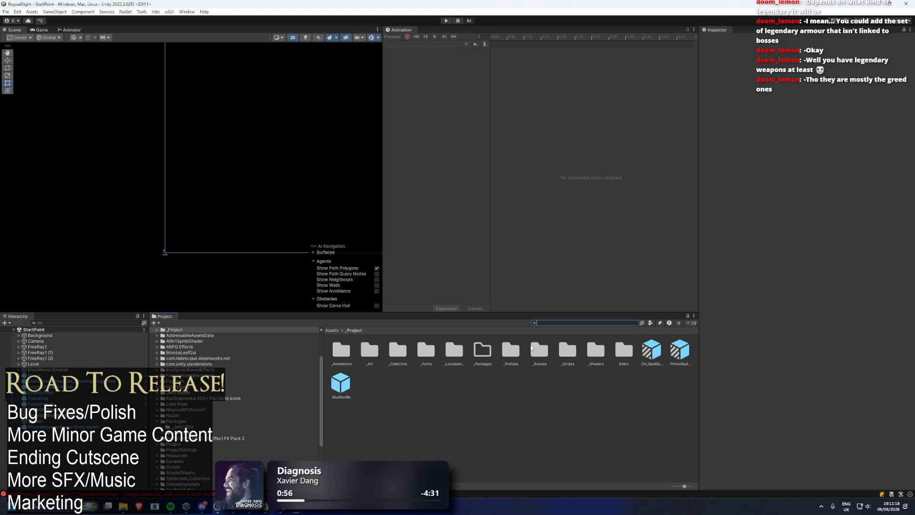
text(ehive)
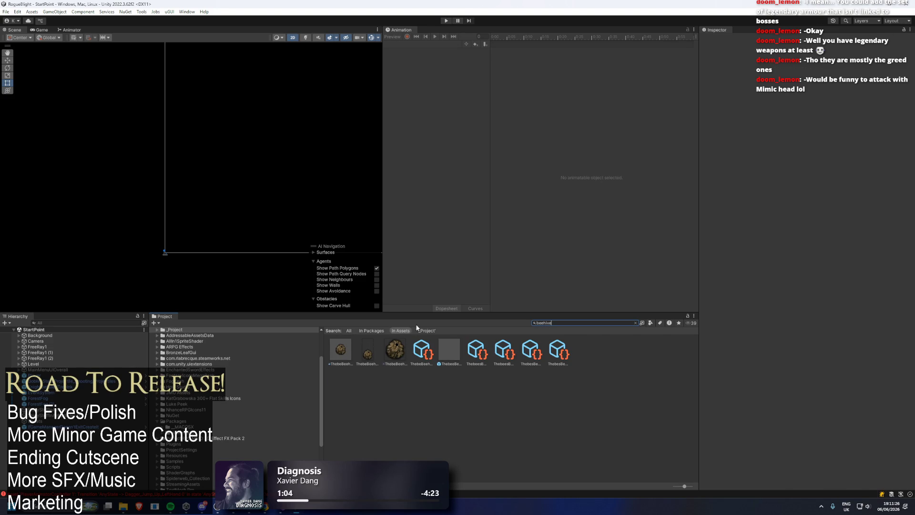
click(420, 357)
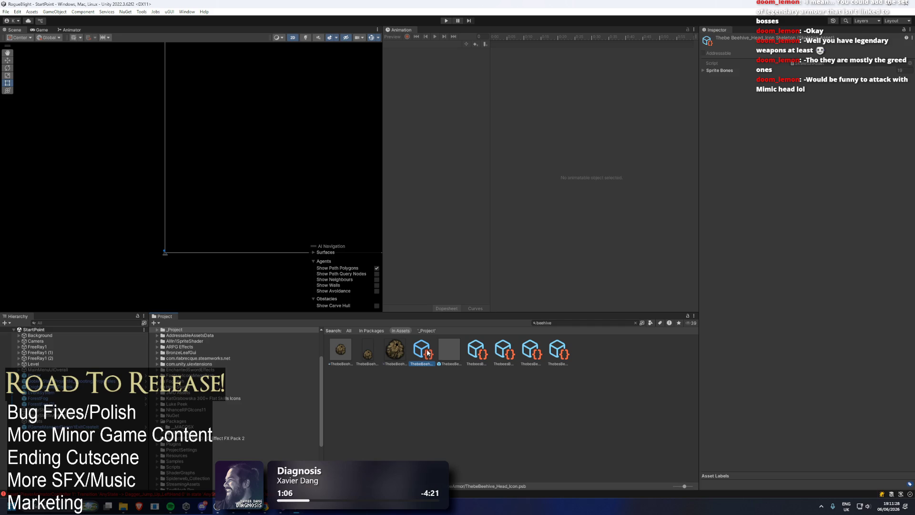
click(476, 350)
click(449, 350)
Step: Reveal the bee prefab's folder and compare the ThebeSpawner and ThebeSpawner(Starting) prefabs
click(589, 322)
key(BackSpace)
click(365, 351)
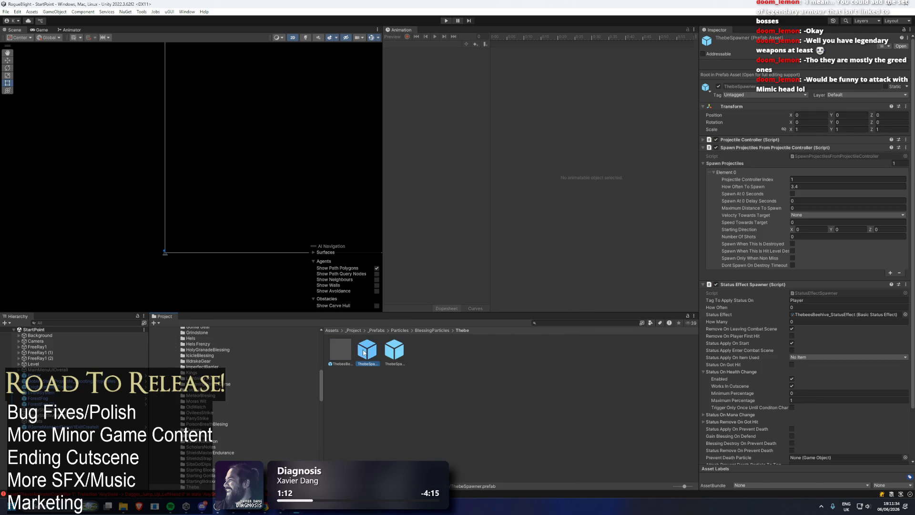
click(394, 351)
click(367, 351)
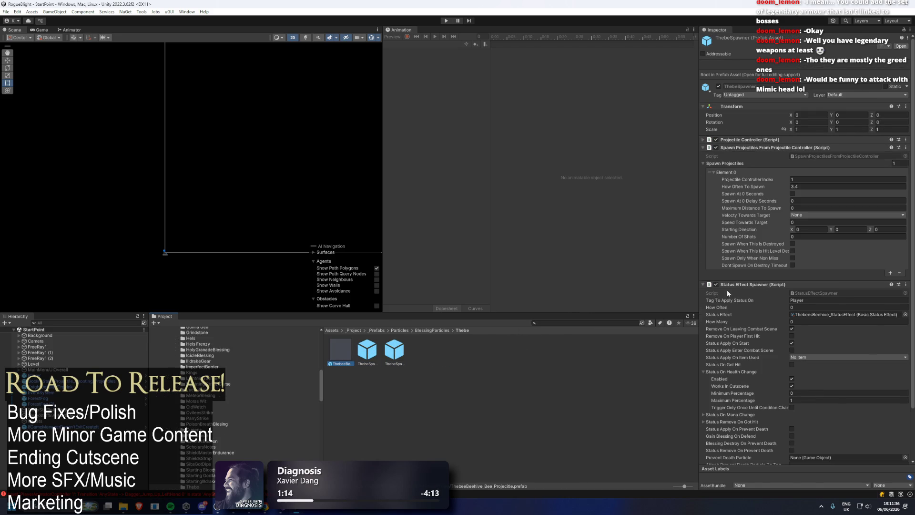
click(396, 351)
Step: Inspect ThebesBeehive_StatusEffect and its Starting variant, then switch to the other Unity window
click(834, 315)
click(340, 353)
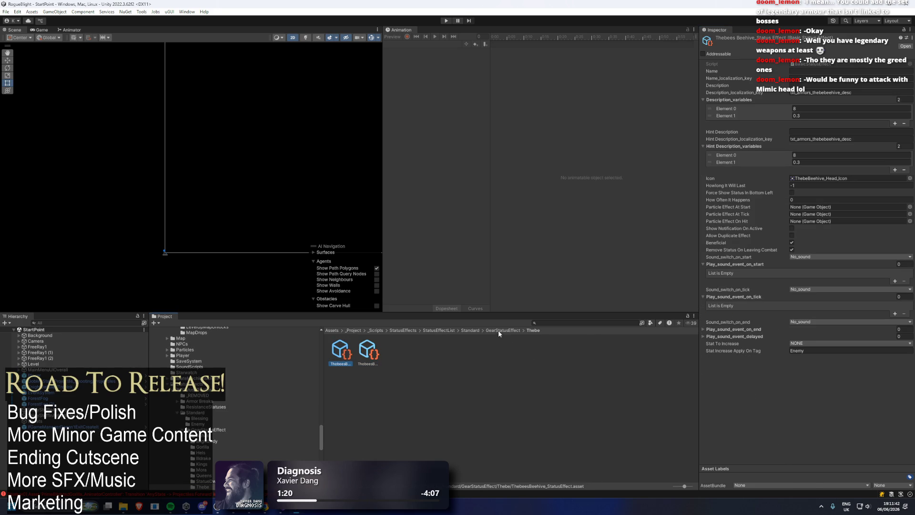
click(361, 350)
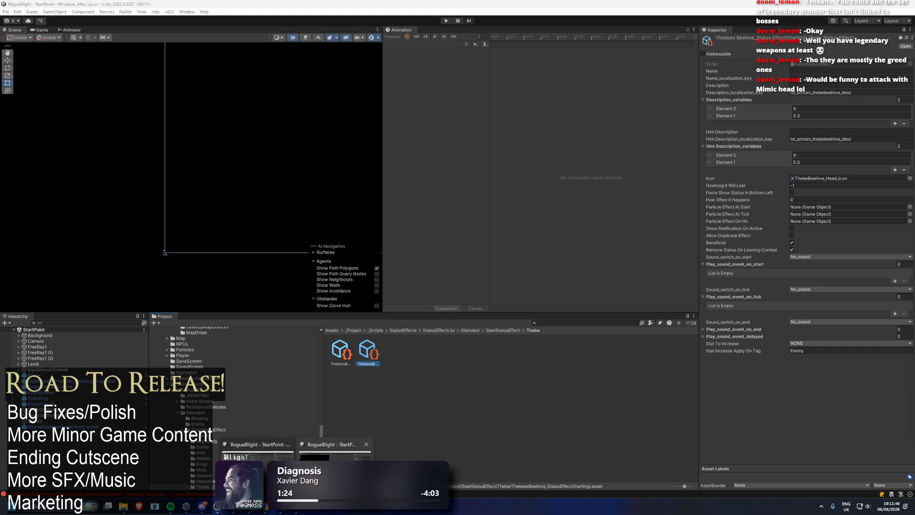
click(334, 472)
Step: Search the demo for 'beehive' and inspect the Bee_Projectile prefab and Thebes Beehive_Blessing asset
click(517, 320)
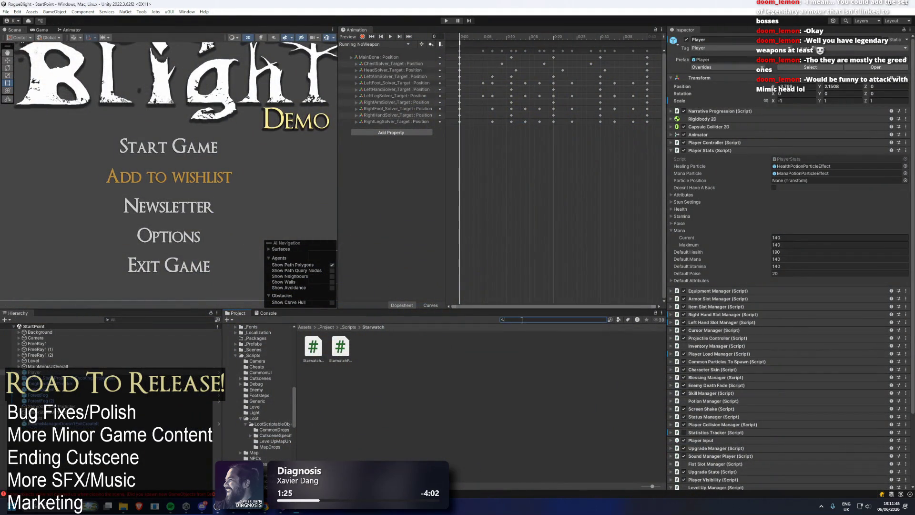
text(beehive)
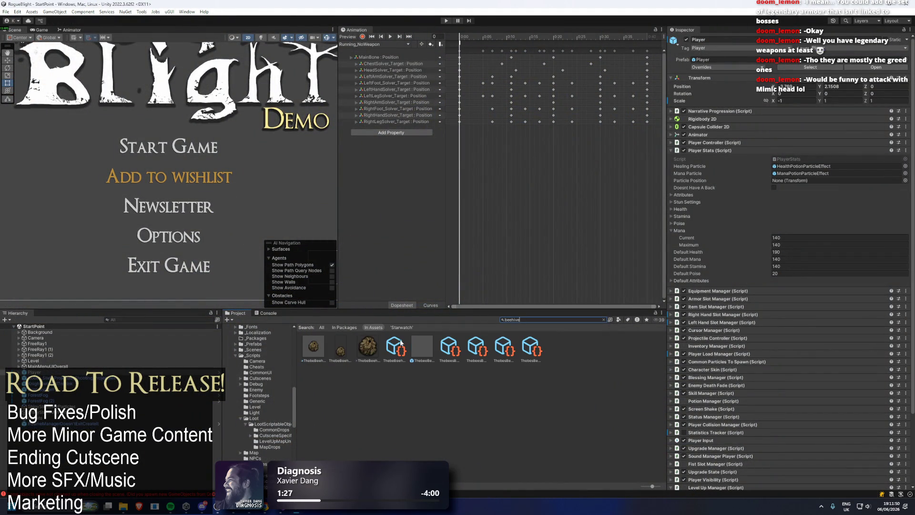
click(441, 346)
click(422, 347)
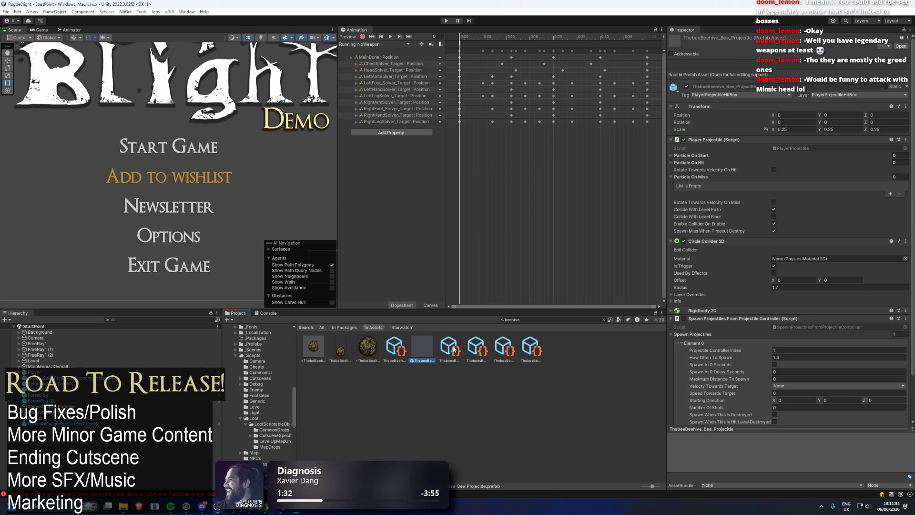
click(504, 347)
click(524, 348)
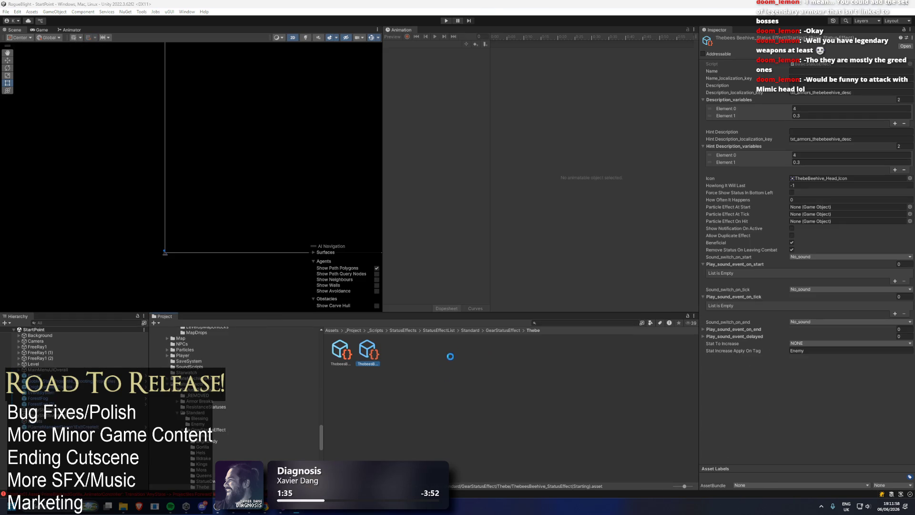
Step: In the main project's beehive search, inspect the Head_Icon texture and starting status effect
click(585, 325)
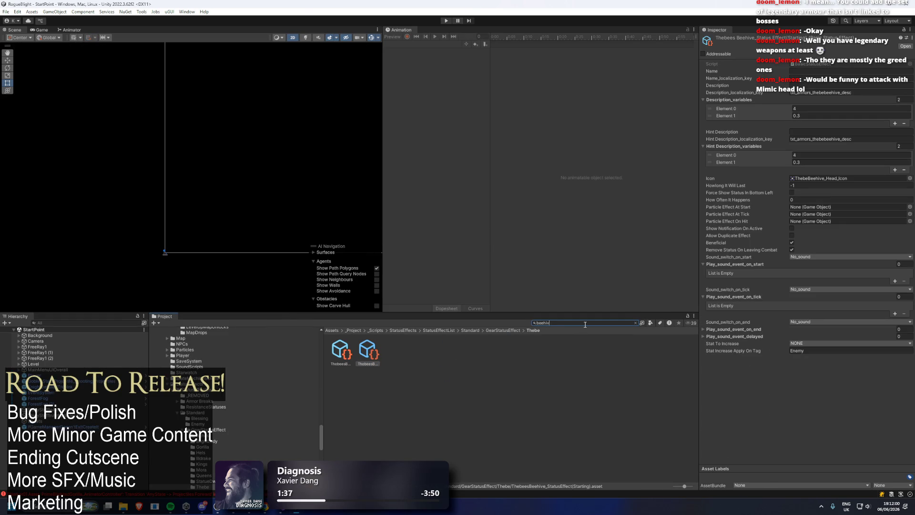
text(ve)
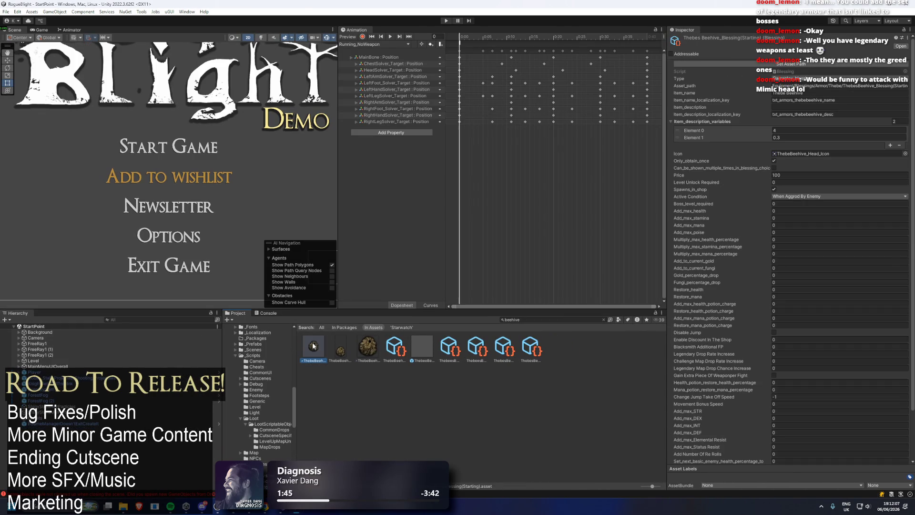
click(338, 348)
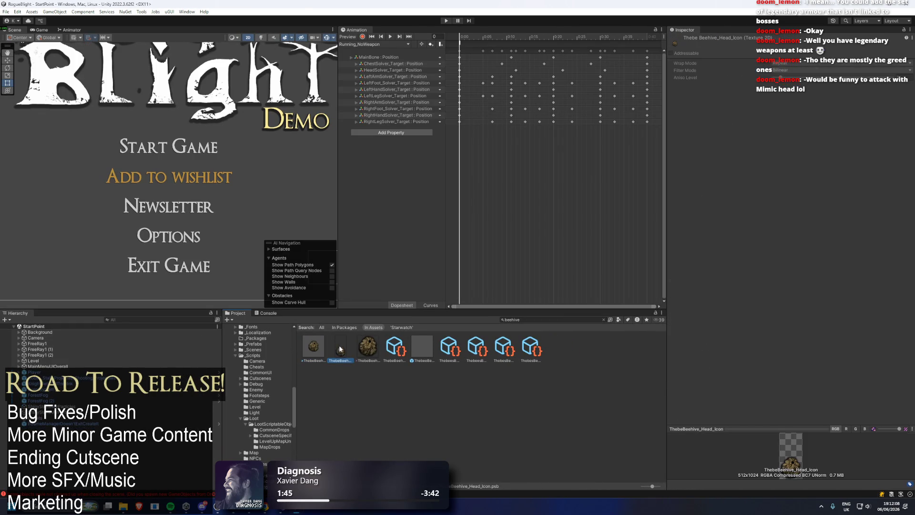
click(502, 351)
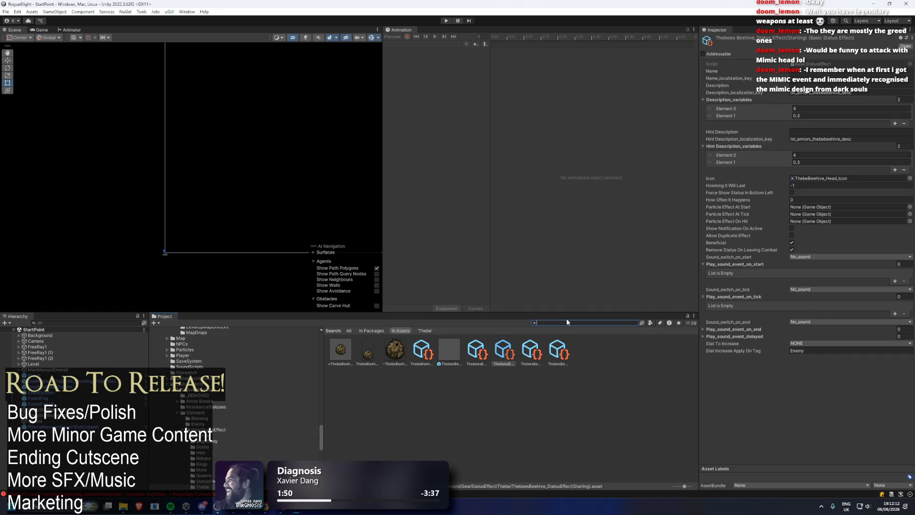
Step: Search 'unique' and navigate from the Illdrake armour folder up to UNIQUE_SETS
text(unique)
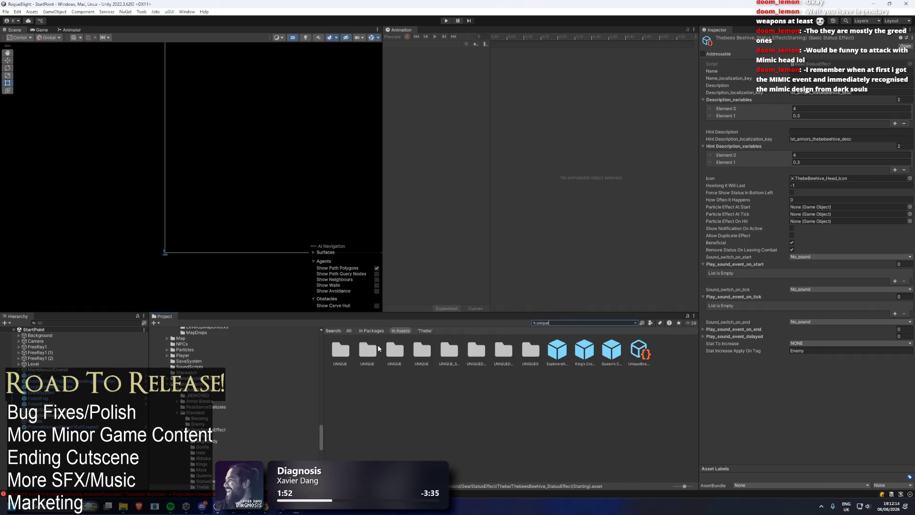
double_click(378, 348)
click(493, 331)
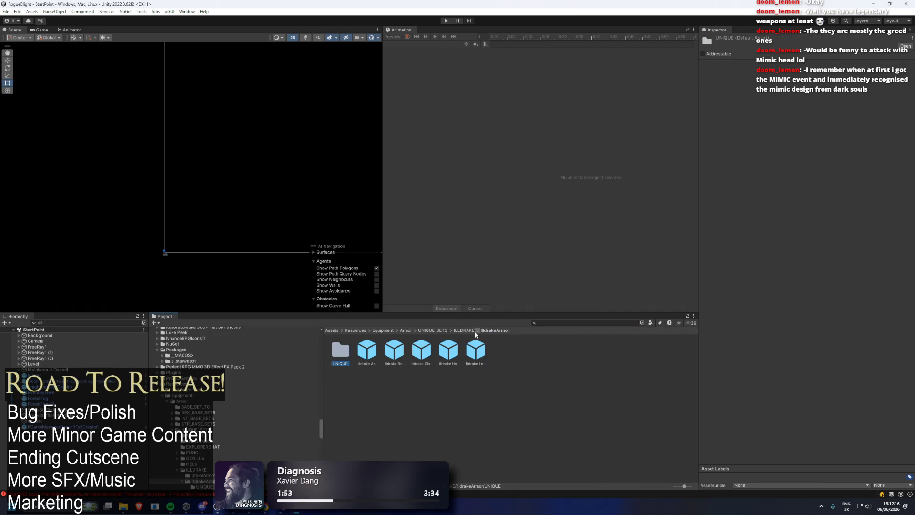
click(460, 330)
click(438, 331)
Step: Look inside the THEBEE set folder, then reveal it in File Explorer
click(395, 352)
key(Right)
key(Right)
key(Right)
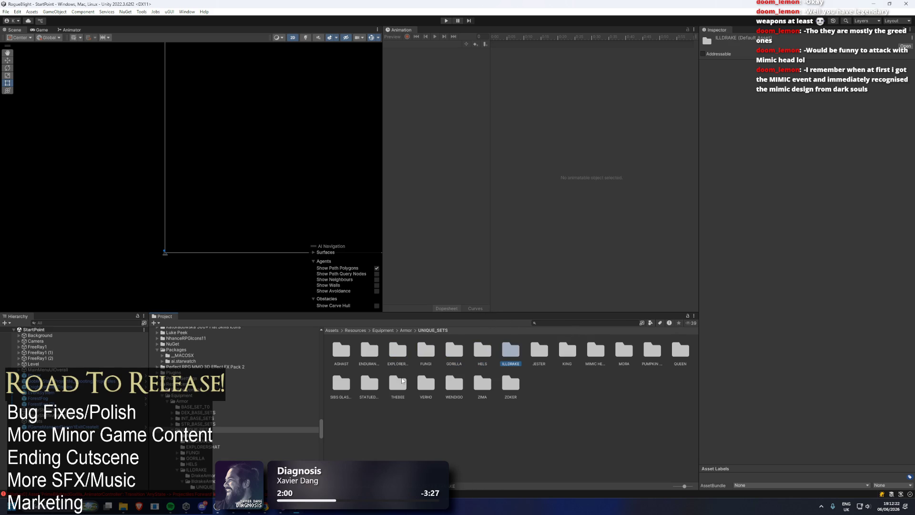
double_click(399, 382)
click(439, 330)
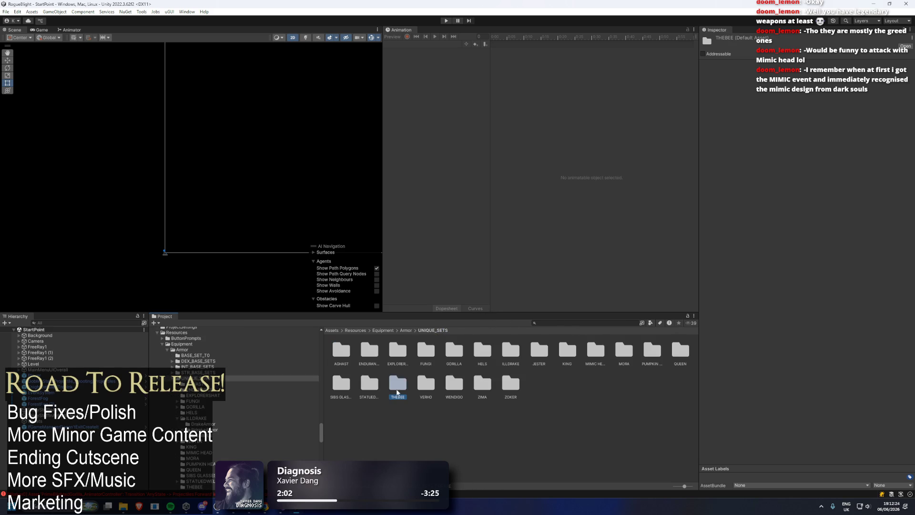
right_click(398, 388)
click(474, 163)
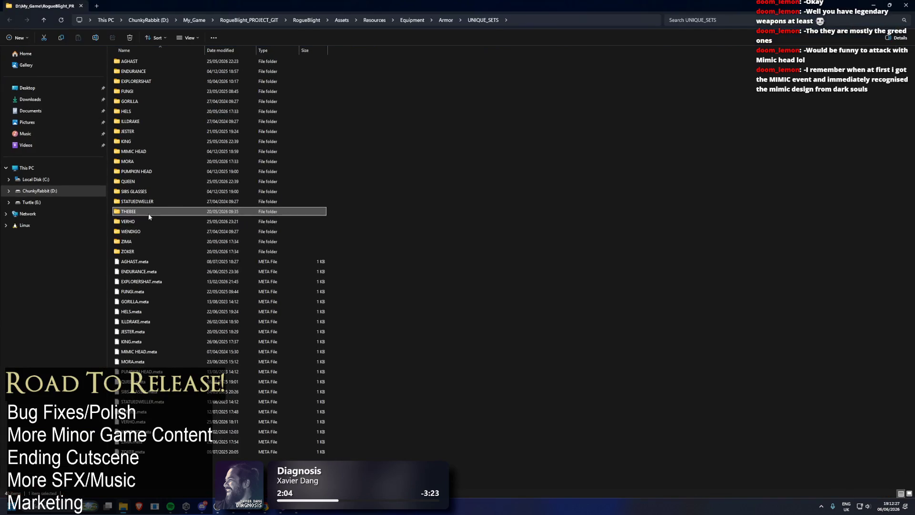
Step: Check THEBEE's contents in File Explorer, go back to UNIQUE_SETS, and minimise Explorer
double_click(262, 211)
key(alt+Left)
click(874, 5)
Step: Search for unique sets, clear the search, and open the UNIQUE_SETS folder
mouse_move(296, 507)
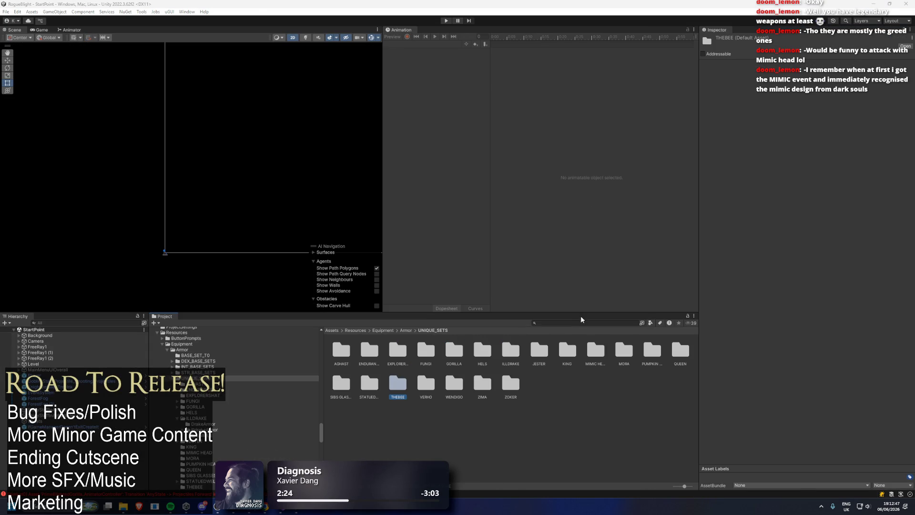
click(579, 322)
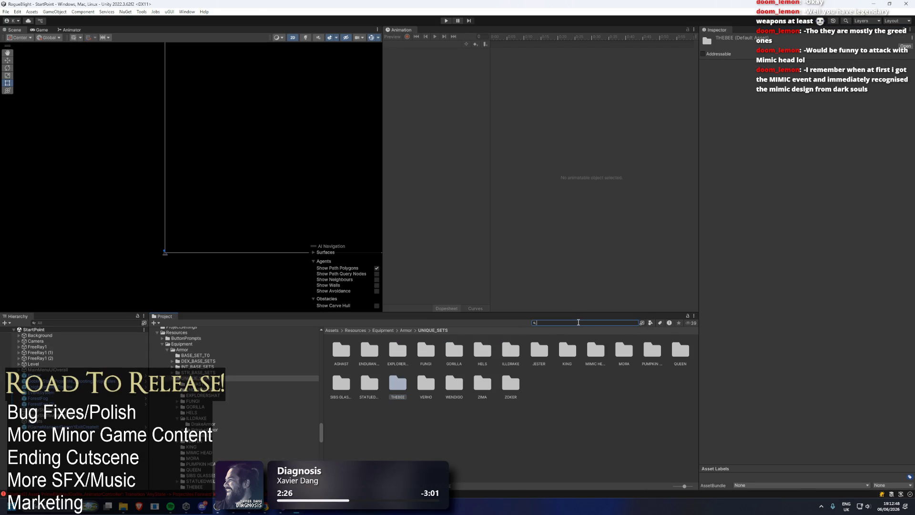
text(unique set)
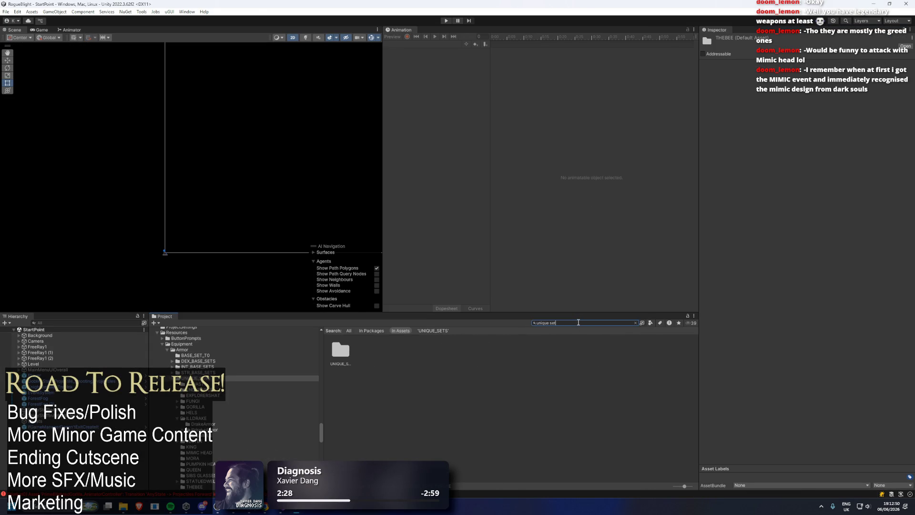
click(340, 351)
click(582, 321)
key(BackSpace)
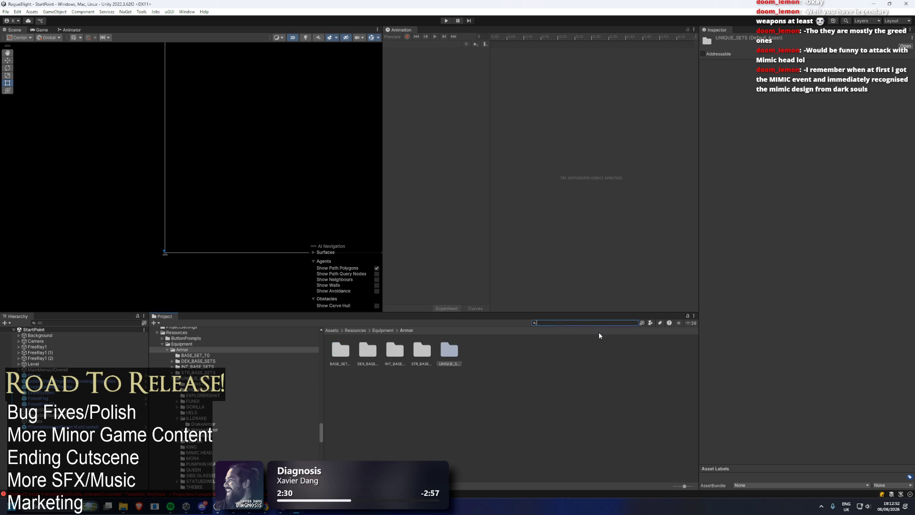
double_click(448, 353)
Step: Open THEBEE to confirm its two prefabs, then return to UNIQUE_SETS
right_click(548, 425)
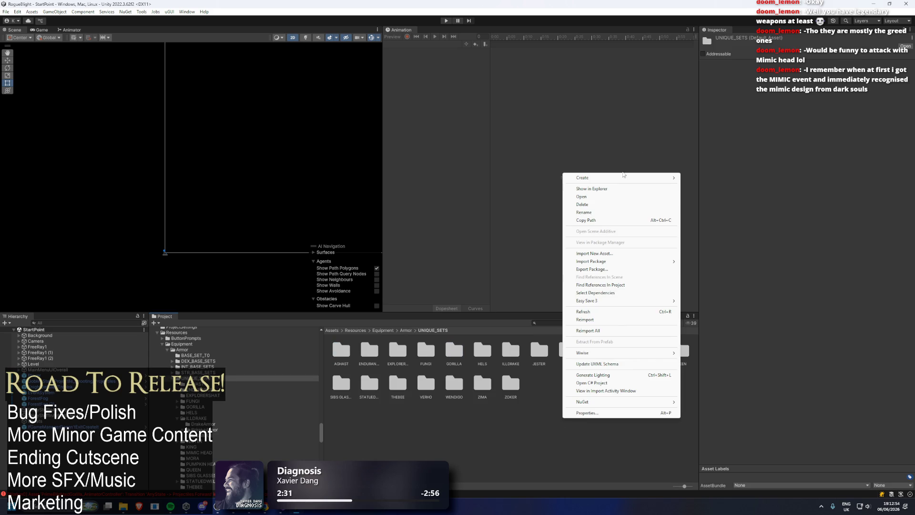
click(536, 390)
key(Left)
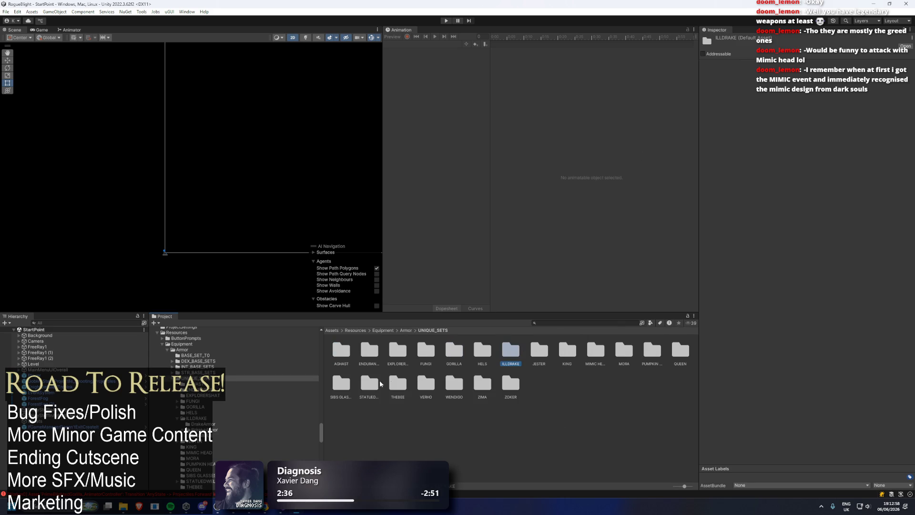
double_click(394, 384)
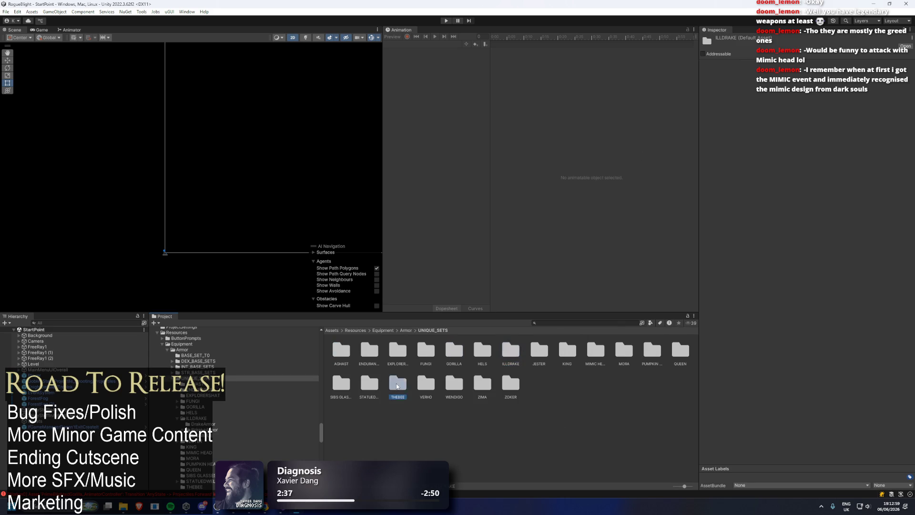
click(436, 330)
Step: Show THEBEE in File Explorer, close Explorer, and switch to the demo RogueBlight editor
right_click(398, 395)
click(458, 161)
mouse_move(267, 14)
mouse_down()
mouse_move(288, 36)
mouse_move(301, 4)
mouse_up()
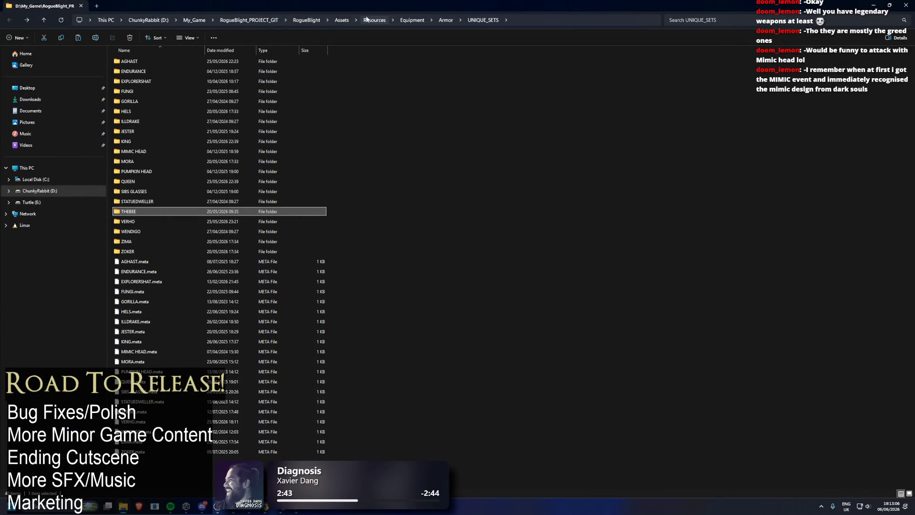
click(906, 5)
right_click(401, 397)
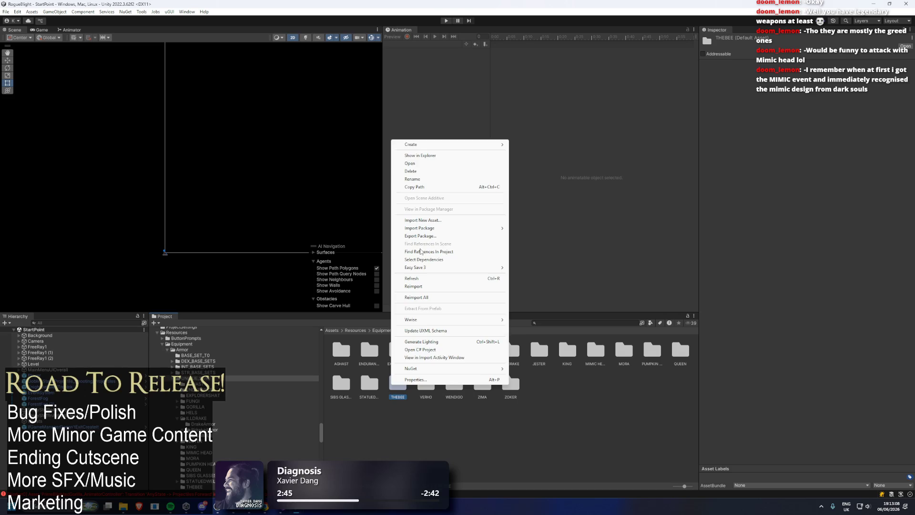
click(443, 157)
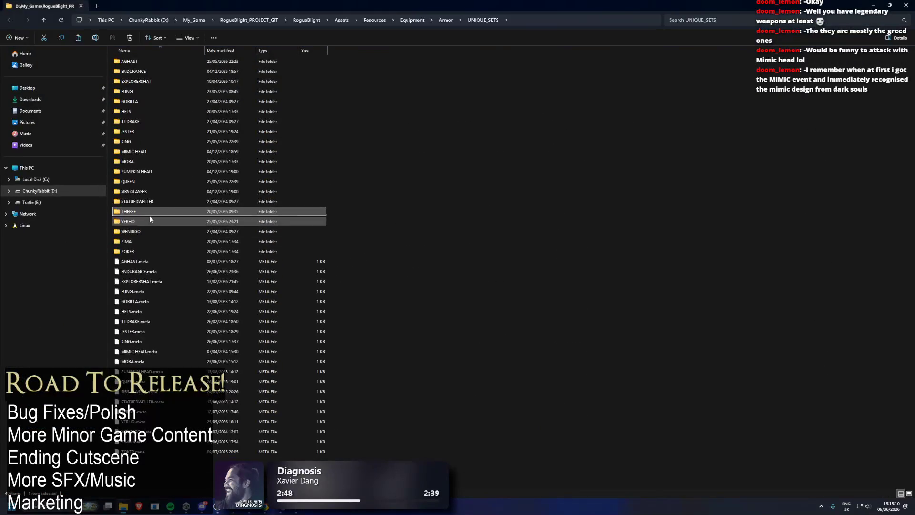
click(904, 5)
key(alt+Tab)
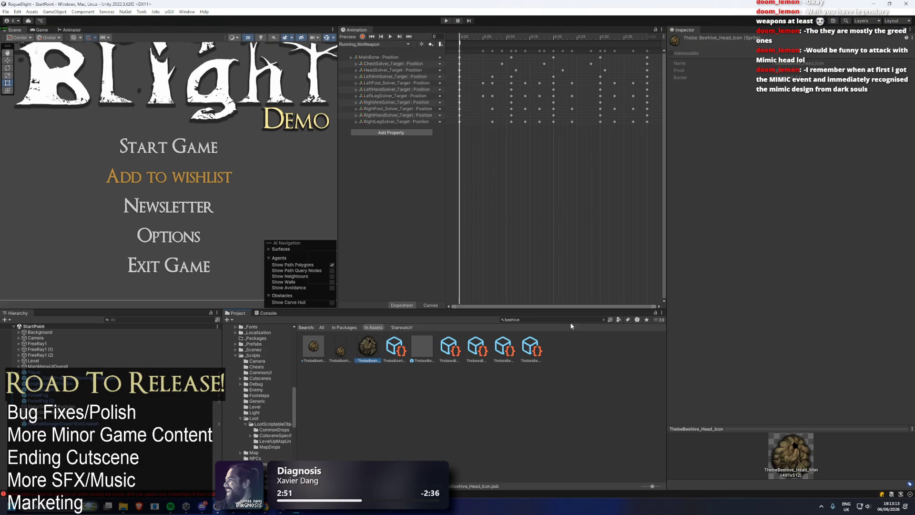
Step: Paste the copied THEBEE folder into the demo's UNIQUE_SETS via File Explorer and open it
click(572, 321)
text(unique sets)
click(320, 349)
double_click(320, 349)
right_click(417, 391)
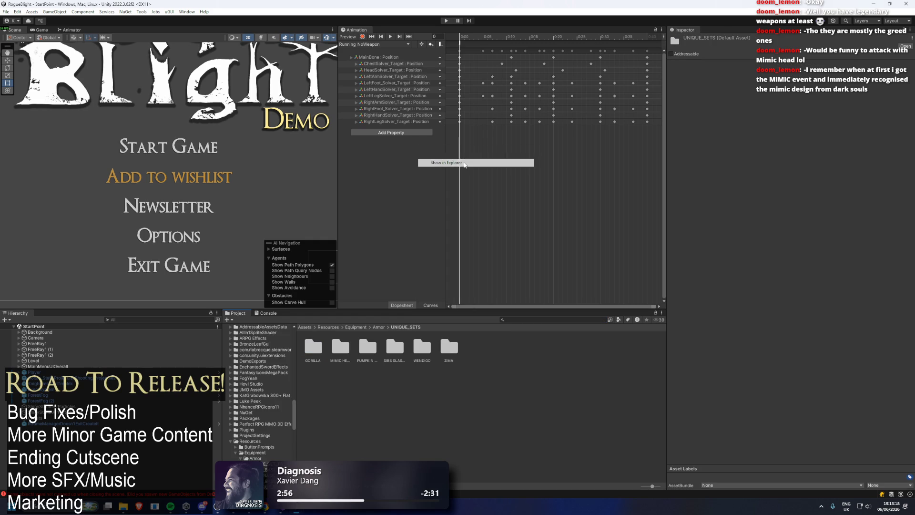
click(478, 161)
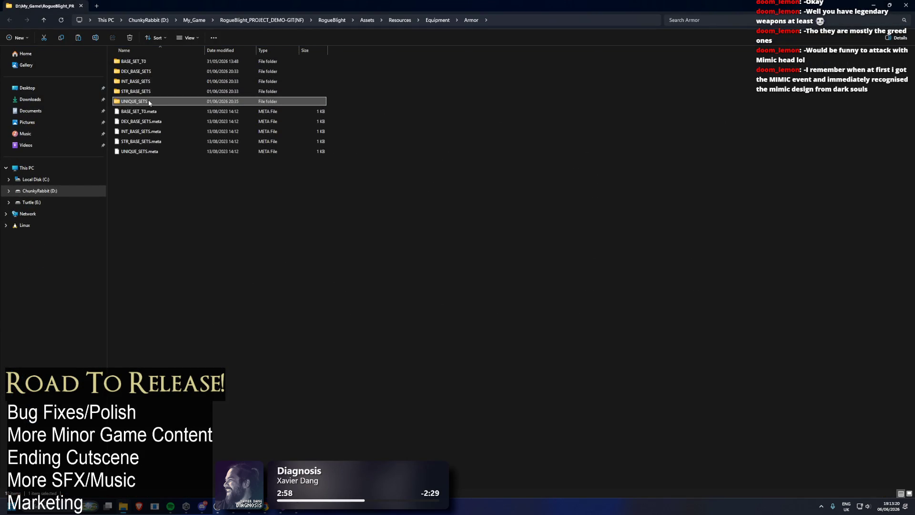
key(ctrl+v)
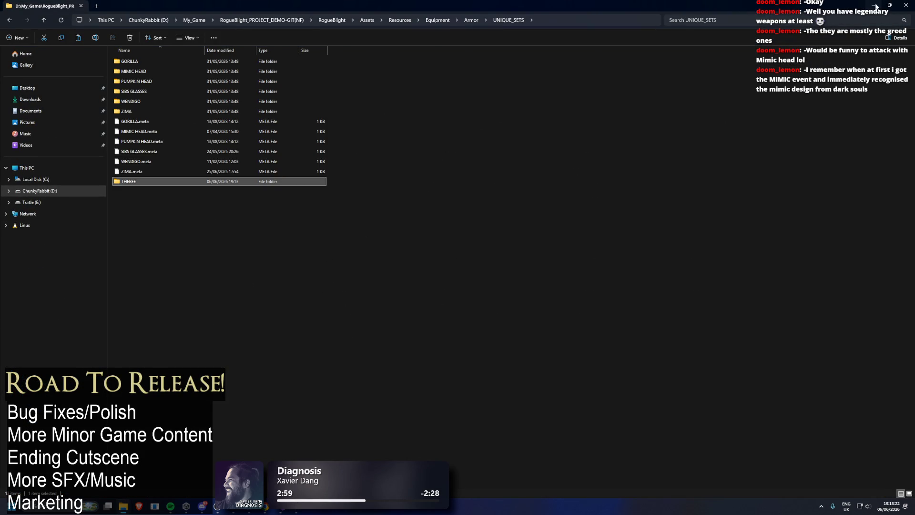
click(875, 6)
double_click(420, 347)
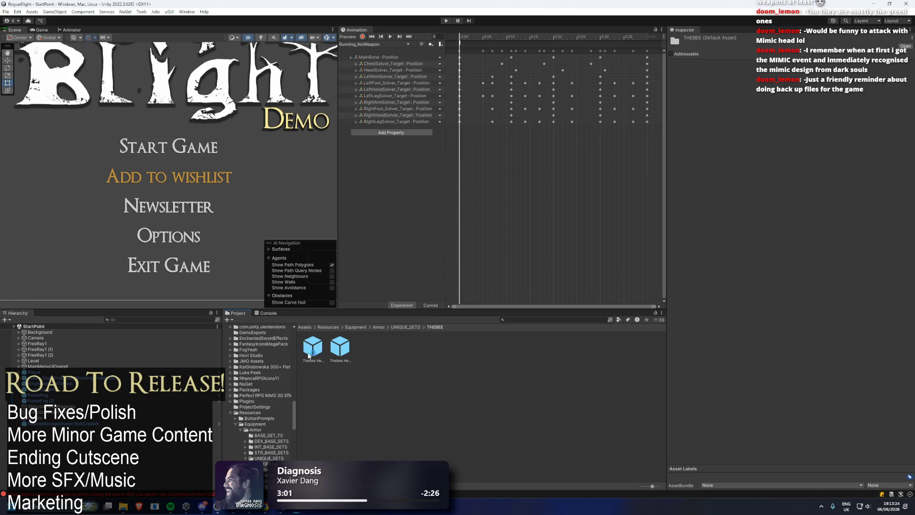
Step: Delete the Thebee Head(Starting) prefab and select the remaining Thebee Head prefab
click(307, 356)
key(Right)
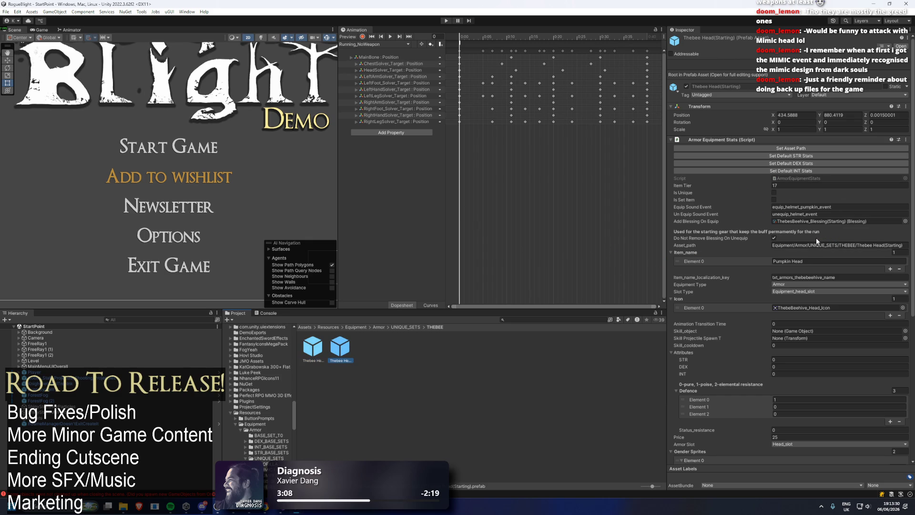
key(ctrl+d)
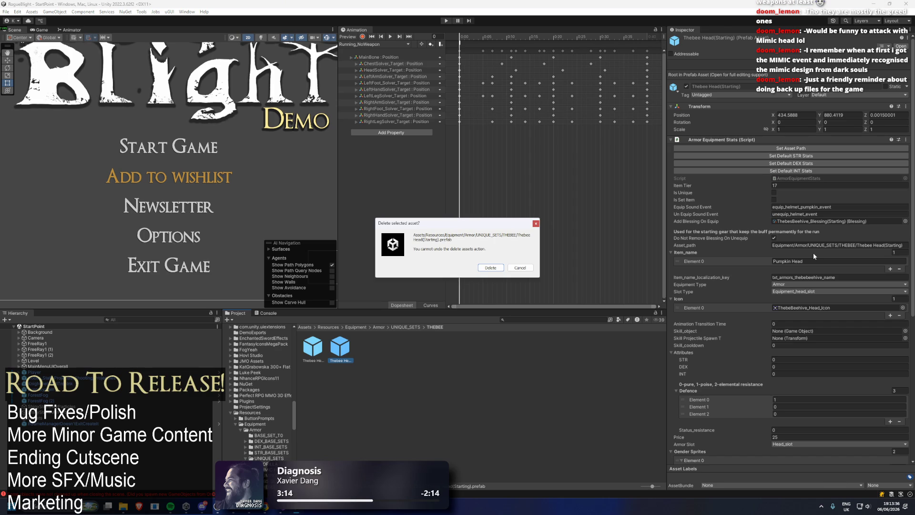
key(Return)
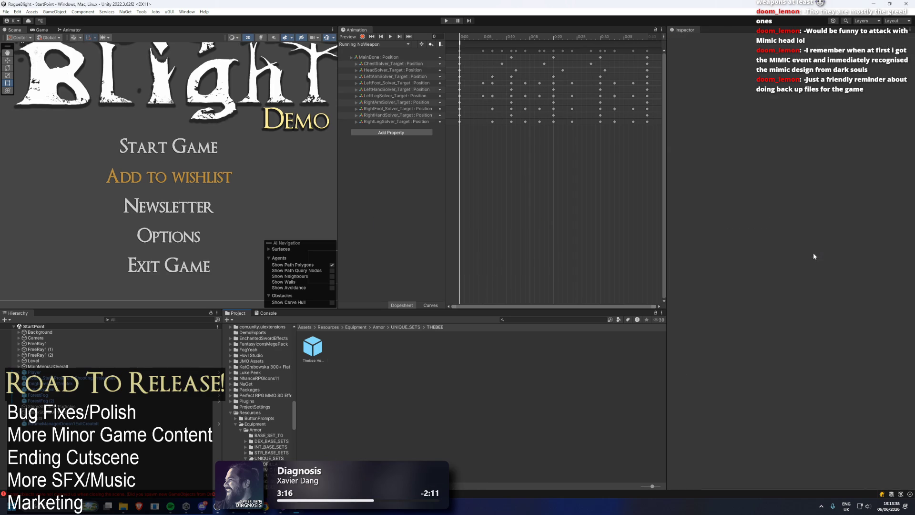
click(315, 345)
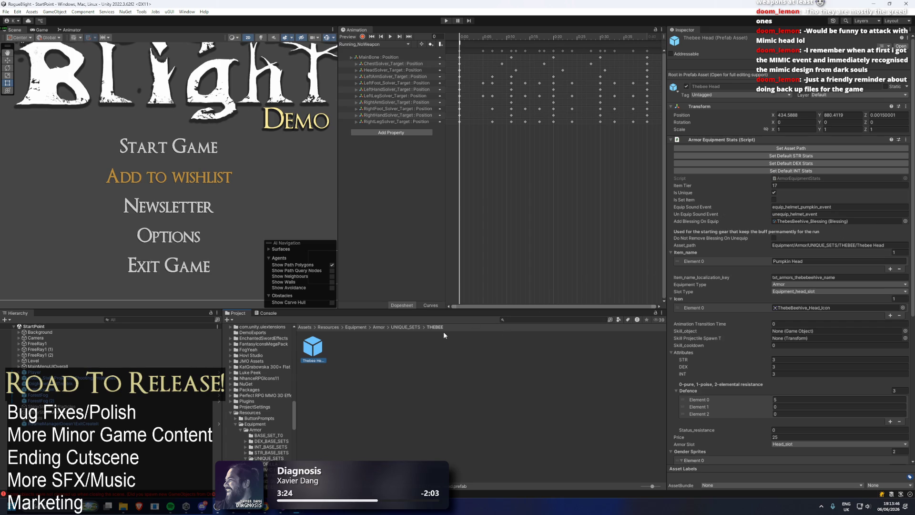
Step: Check Thebee Head's stats, look up the Legendary Shard blessing with a 'legendar' search, then clear it
scroll(799, 288, down, 2)
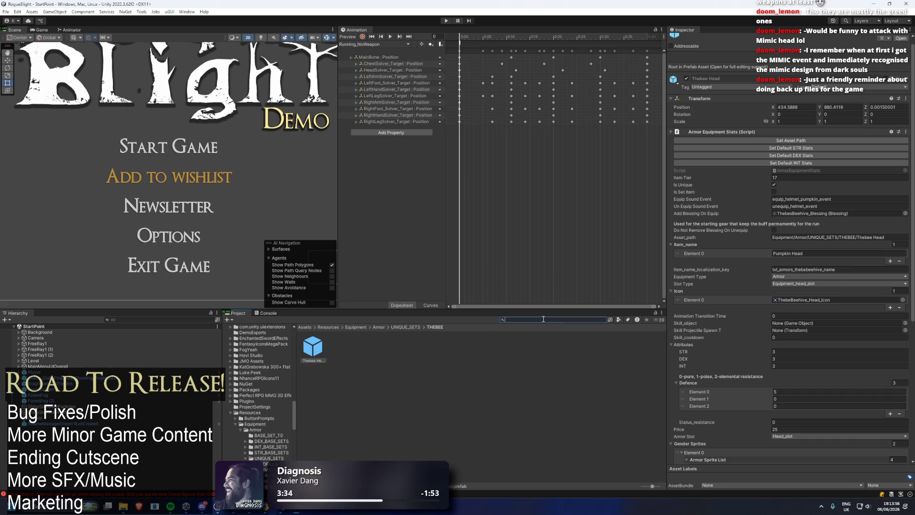
text(legendar)
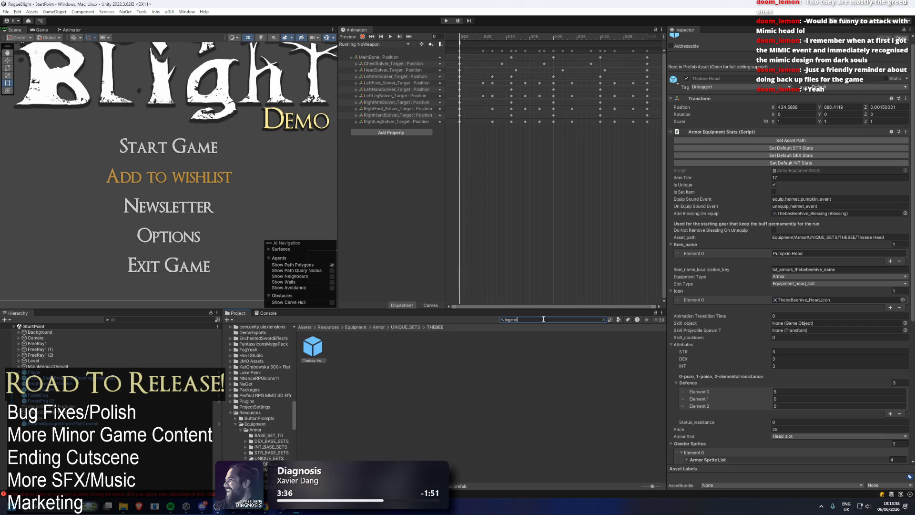
double_click(543, 319)
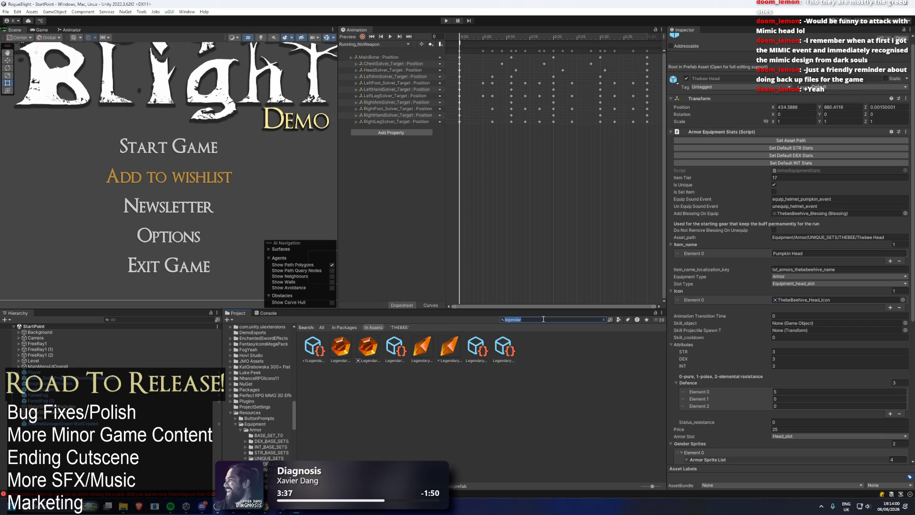
click(478, 346)
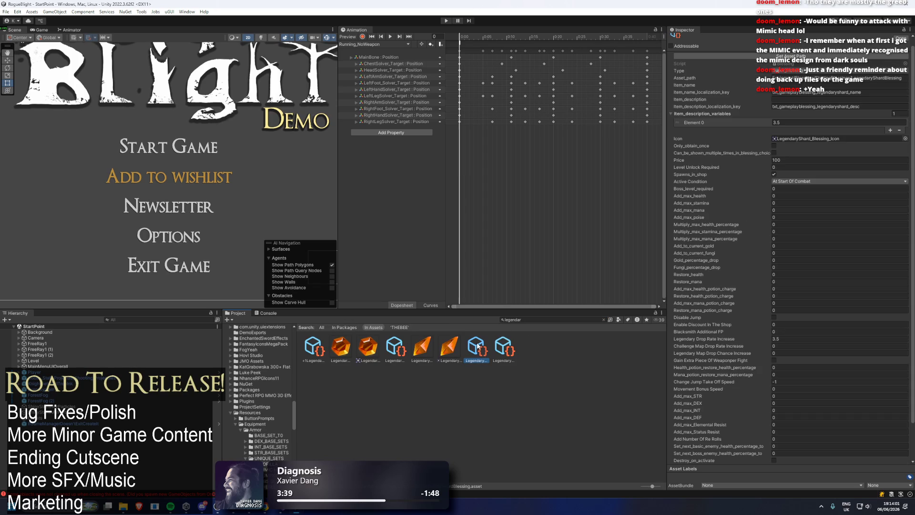
click(561, 317)
key(BackSpace)
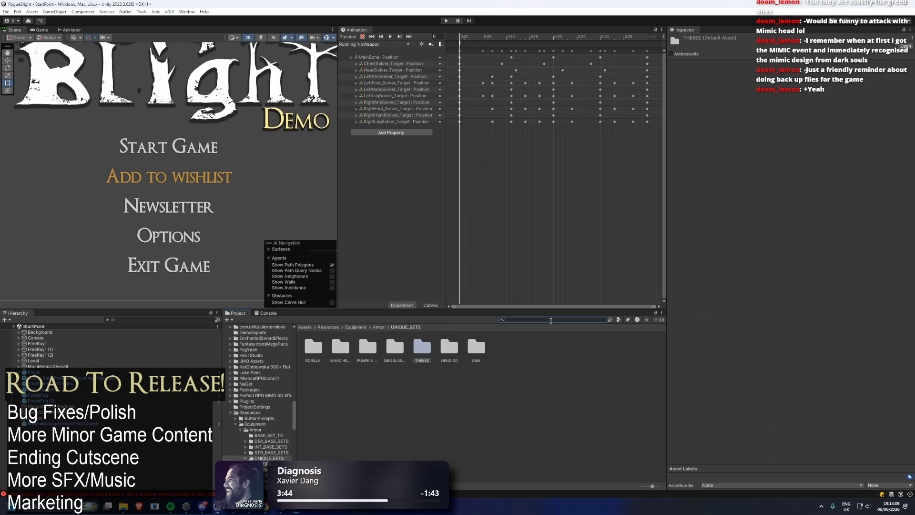
Step: Open the Legendary Gear Drop List through a 'gear drop' search, then clear the search
text(gmr drop)
key(Down)
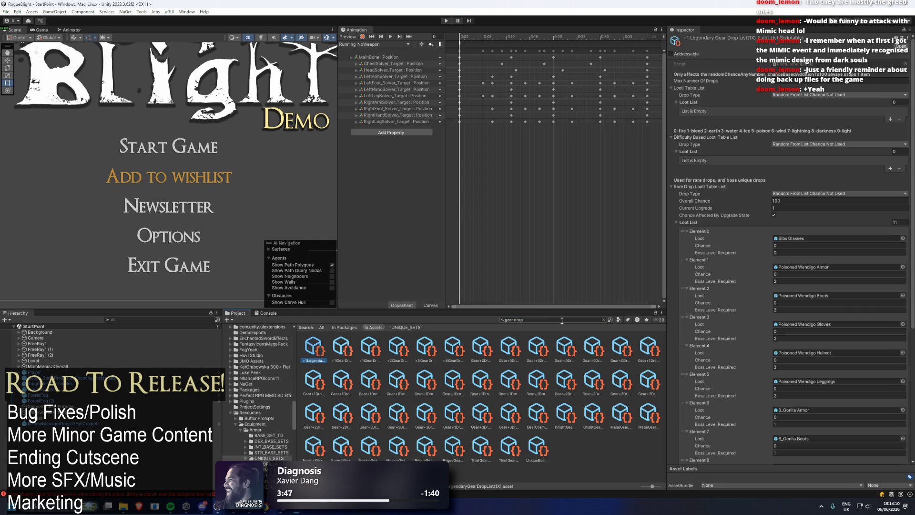
click(548, 320)
key(ctrl+a)
key(BackSpace)
scroll(762, 262, down, 6)
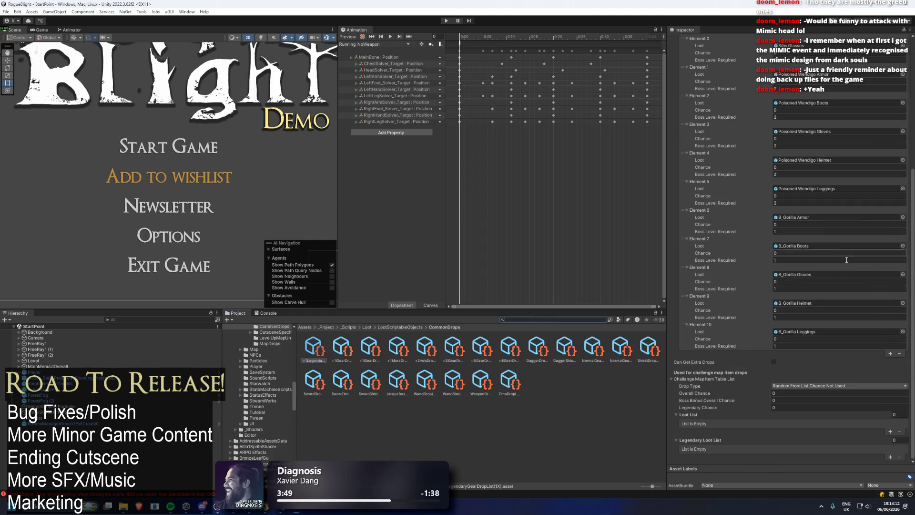
Step: Add Thebee Head to the rare loot list with boss level 0 and move it to Element 1
click(890, 354)
click(902, 361)
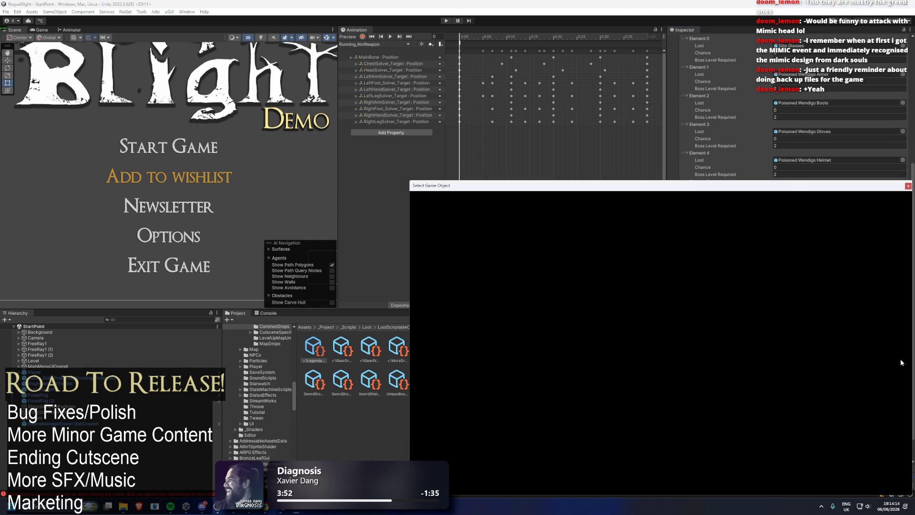
text(thebee head)
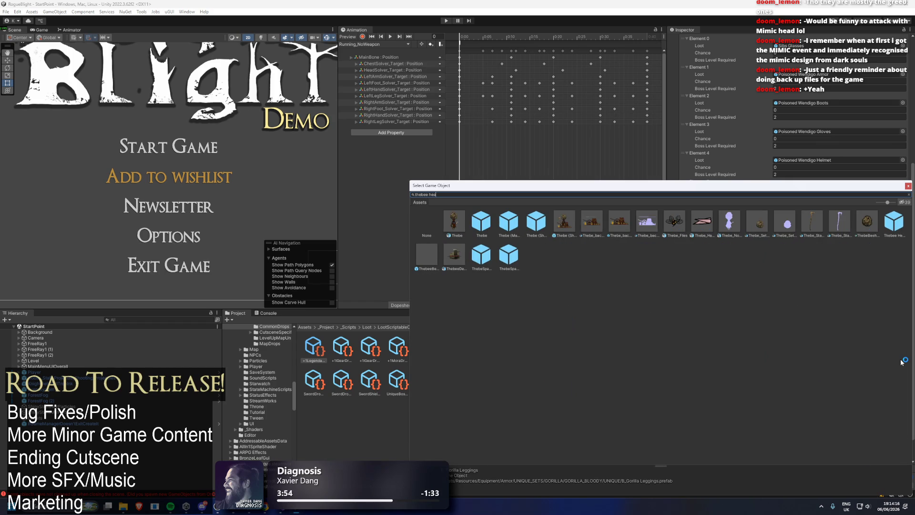
double_click(445, 228)
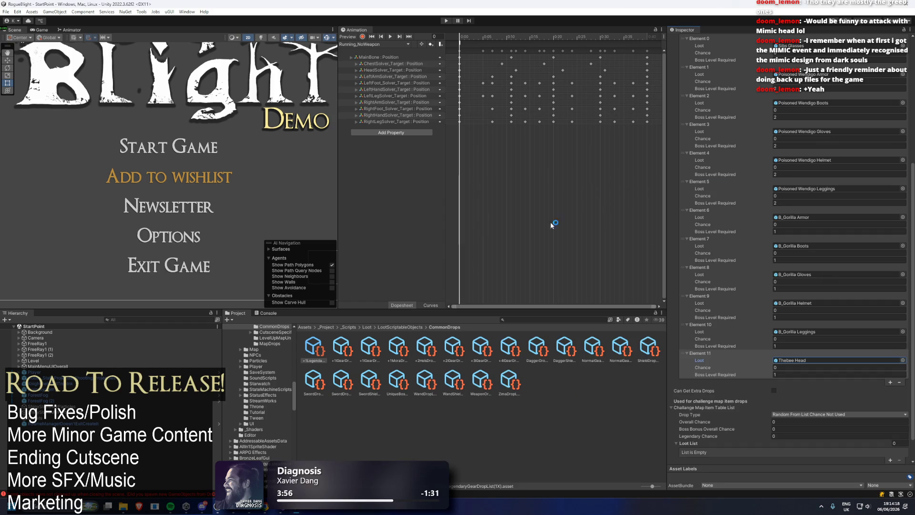
click(800, 375)
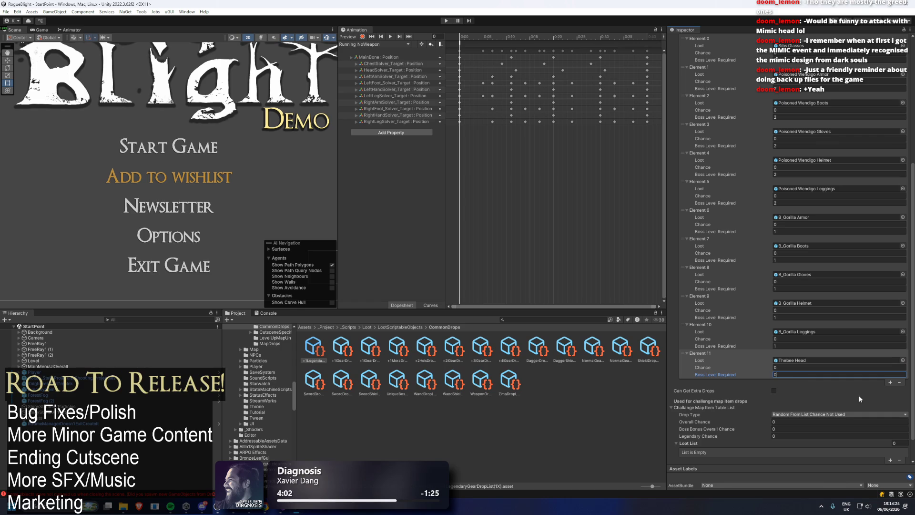
drag(700, 366, 720, 156)
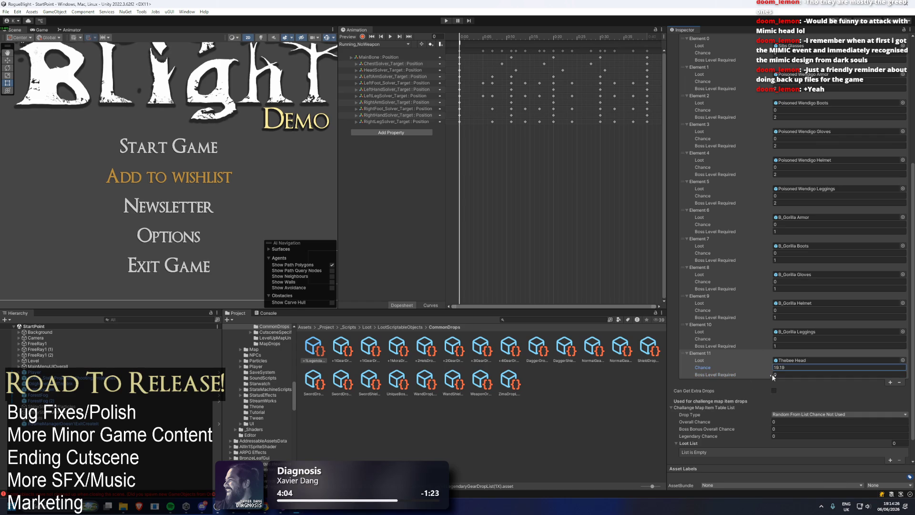
drag(677, 360, 685, 81)
scroll(765, 116, up, 2)
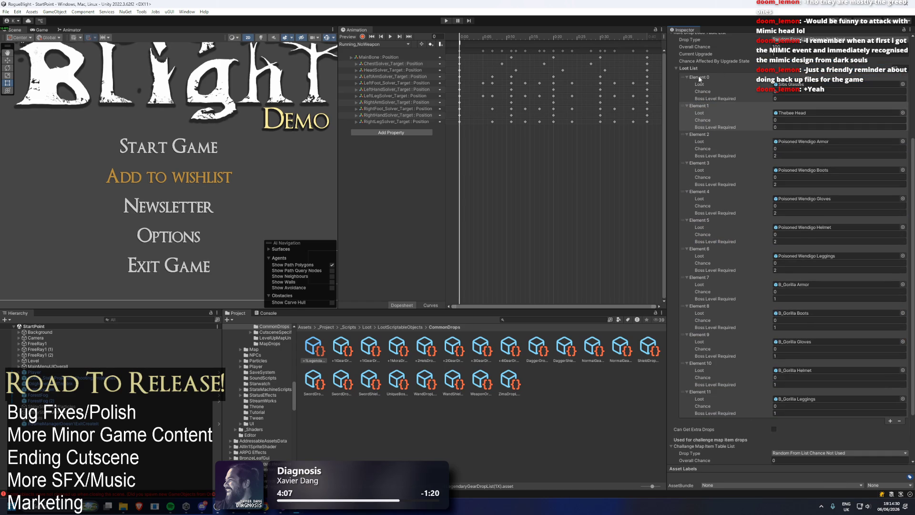
Step: Add another loot entry and search for the Endurance boots, cancelling the picker without choosing
right_click(685, 66)
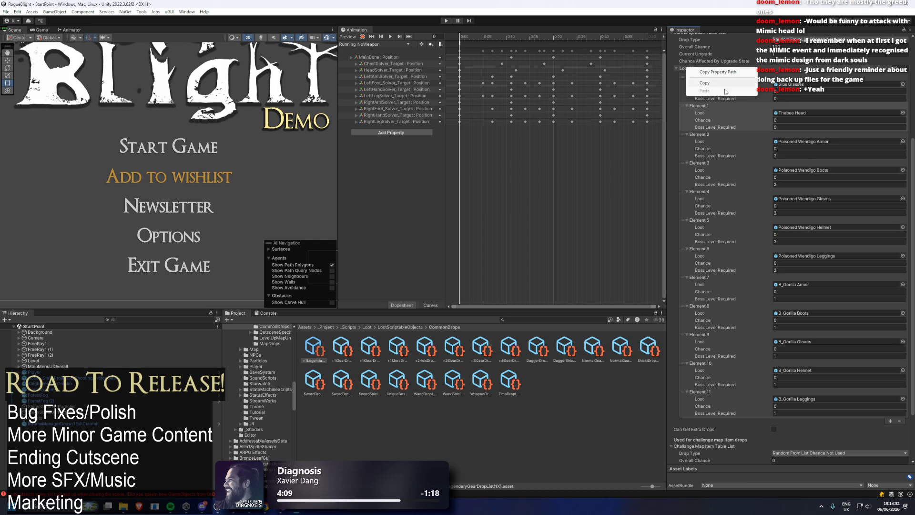
click(890, 420)
click(903, 428)
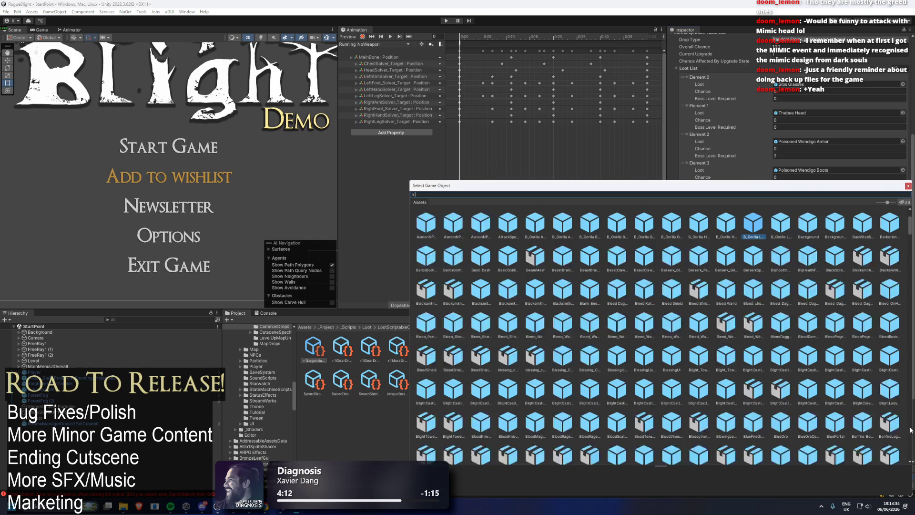
text(ndu)
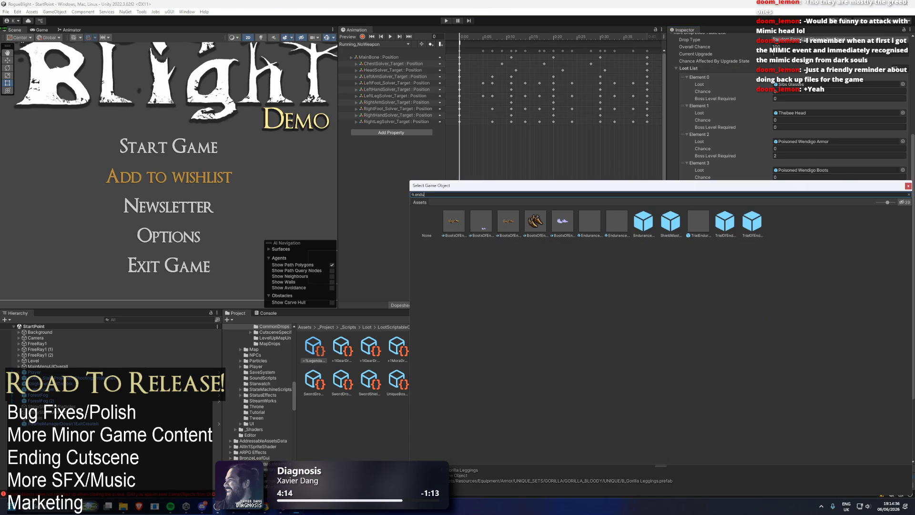
text(rance)
text( boo)
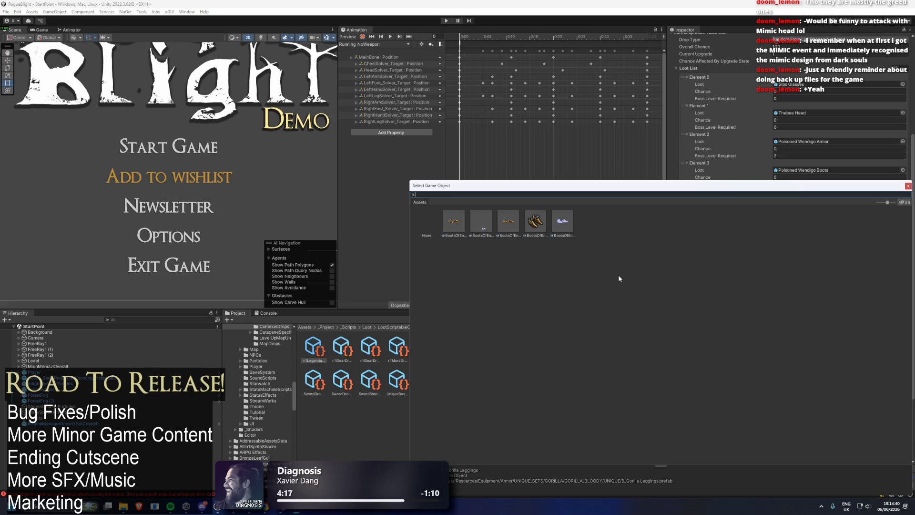
key(Escape)
key(alt+Tab)
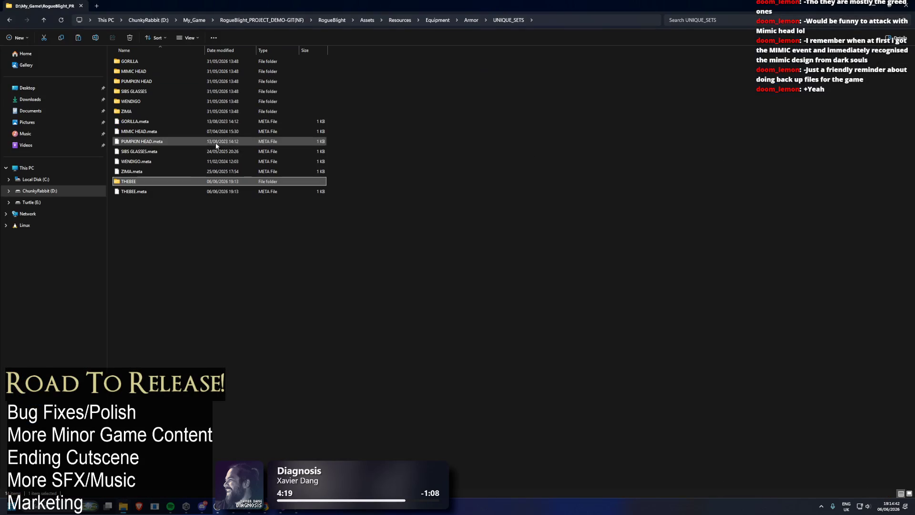
Step: Bring up the UNIQUE_SETS Explorer window, move it aside, then switch to the other RogueBlight editor
mouse_move(123, 506)
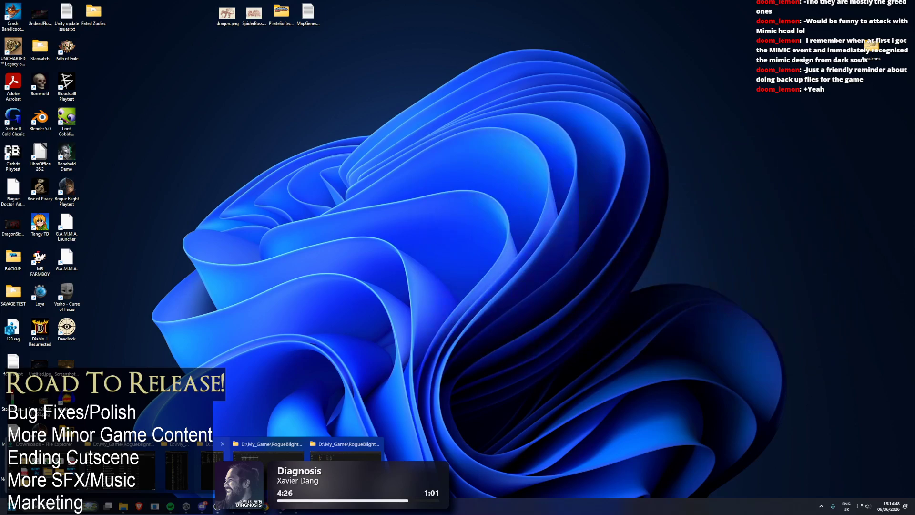
click(355, 459)
mouse_move(232, 5)
mouse_down()
mouse_move(494, 113)
mouse_move(571, 205)
mouse_move(590, 176)
mouse_up()
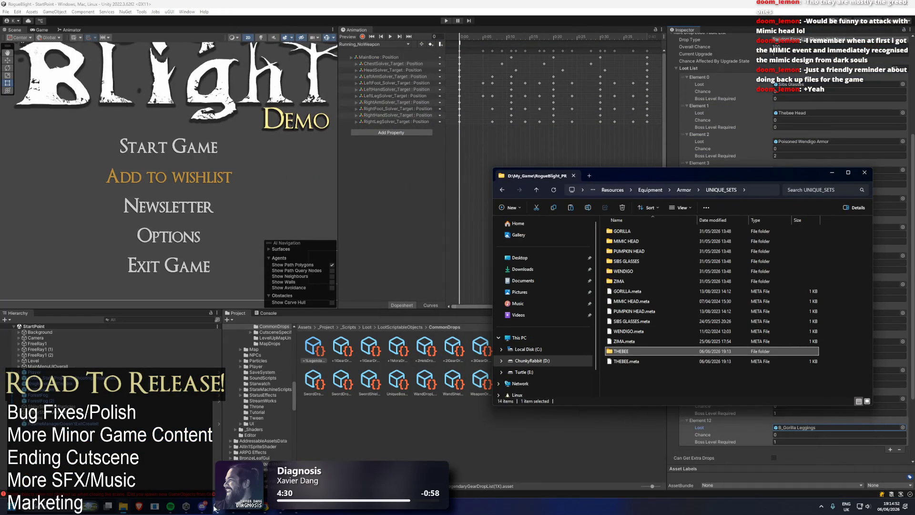
mouse_move(217, 506)
click(255, 453)
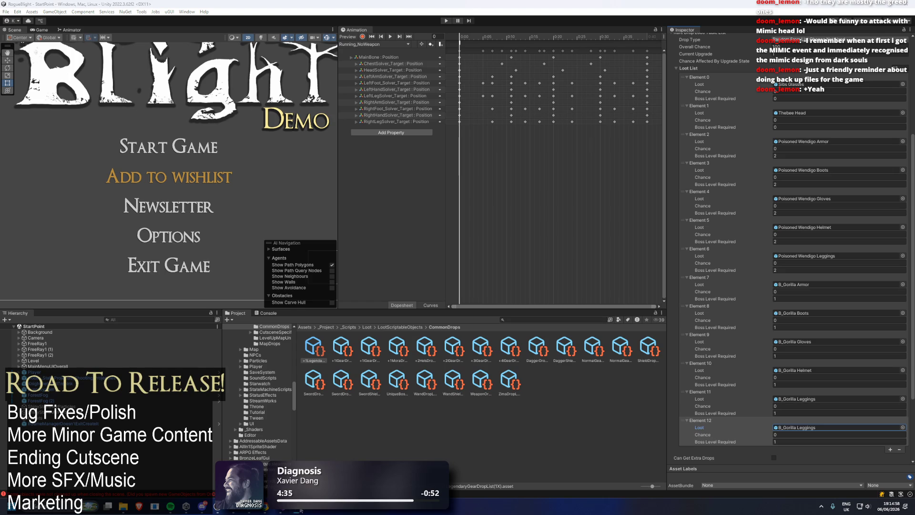
click(299, 509)
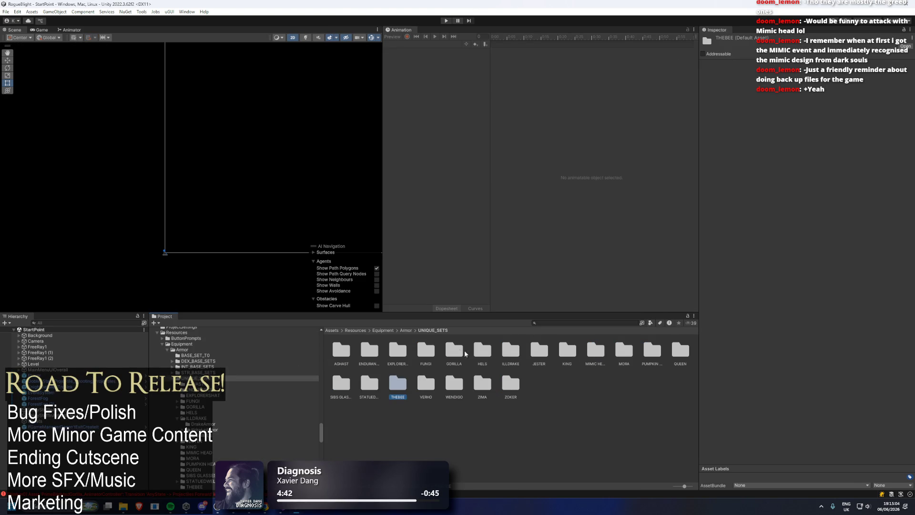
Step: Show the other project's ENDURANCE armor folder in Explorer, then head back to the demo editor
click(370, 352)
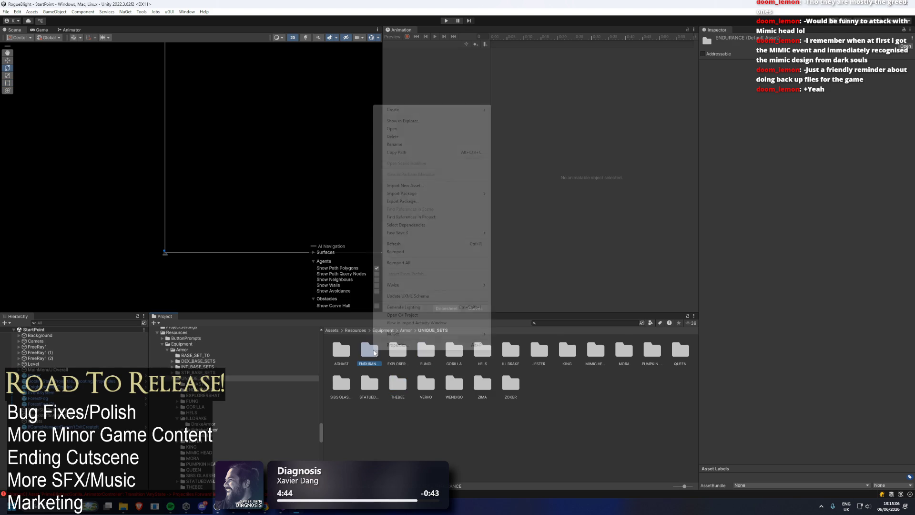
right_click(373, 353)
click(437, 120)
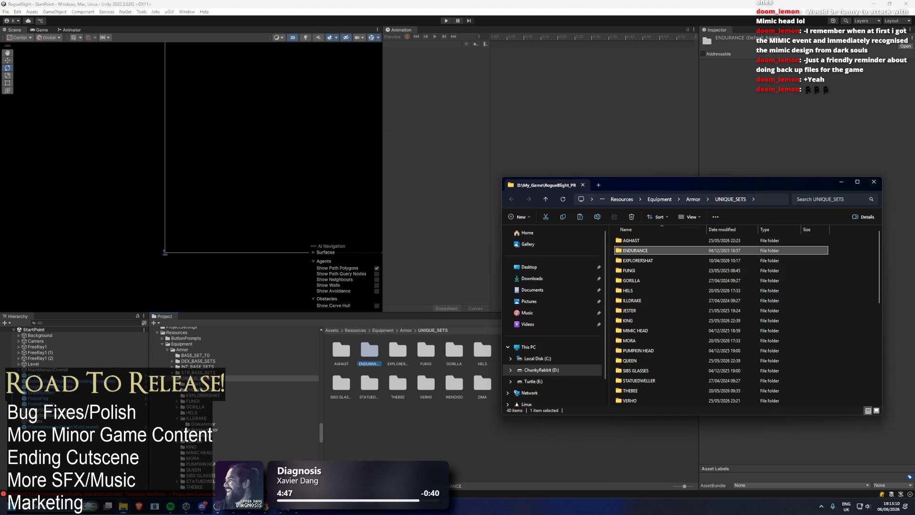
click(124, 506)
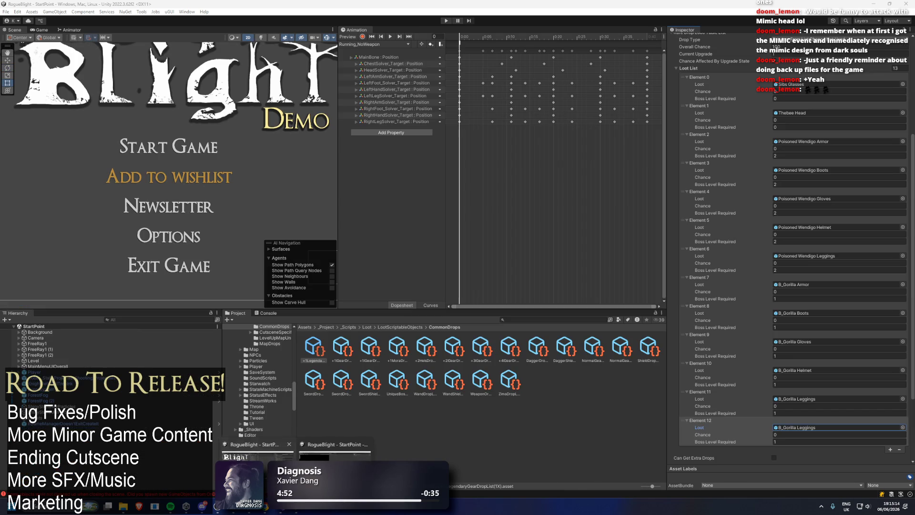
Step: Find UNIQUE_SETS with a 'unique set' search, reveal it in Explorer, and paste the ENDURANCE folder in
click(535, 319)
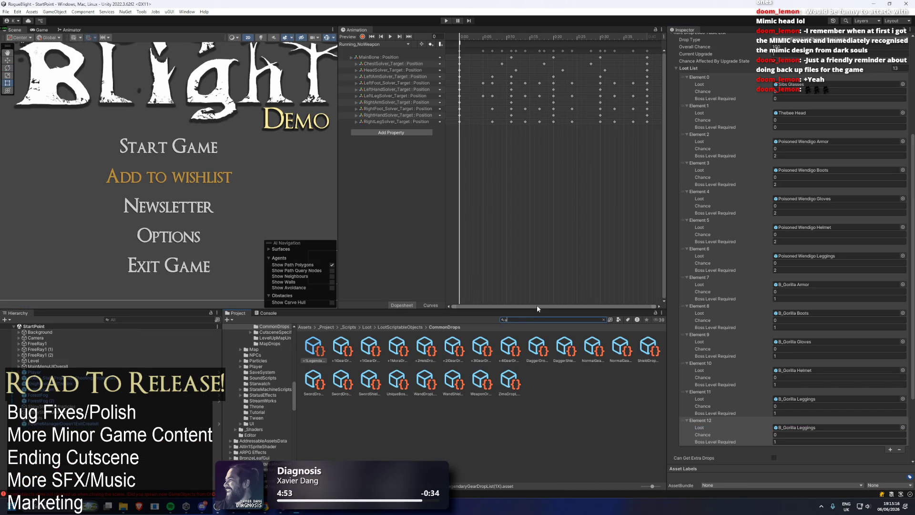
text(unique set)
click(308, 354)
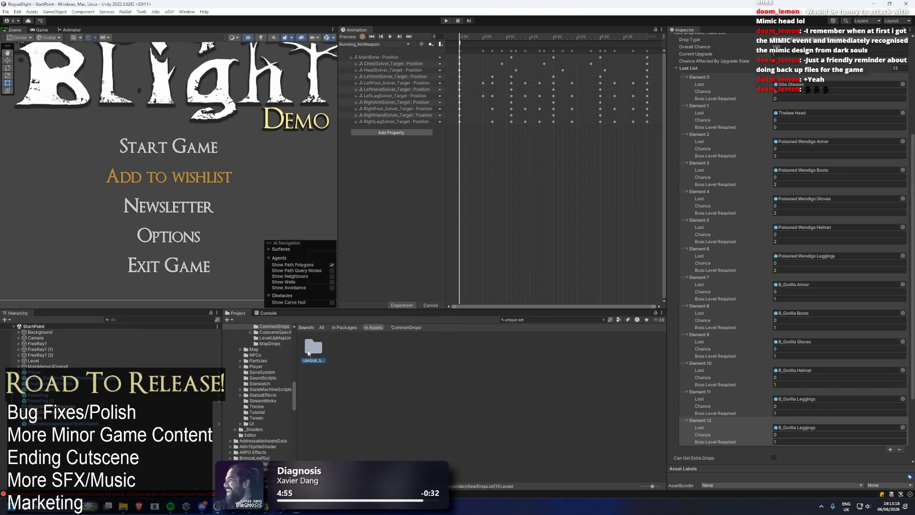
double_click(308, 354)
right_click(487, 396)
click(560, 166)
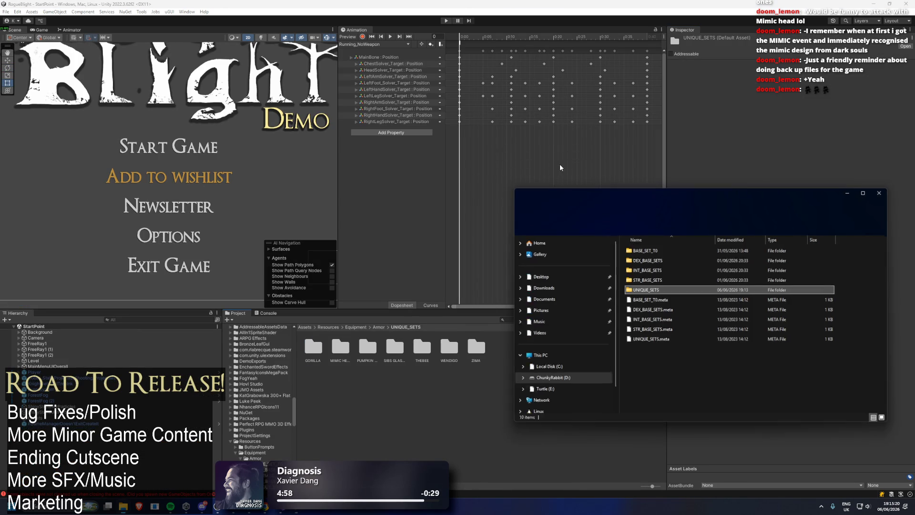
key(ctrl+v)
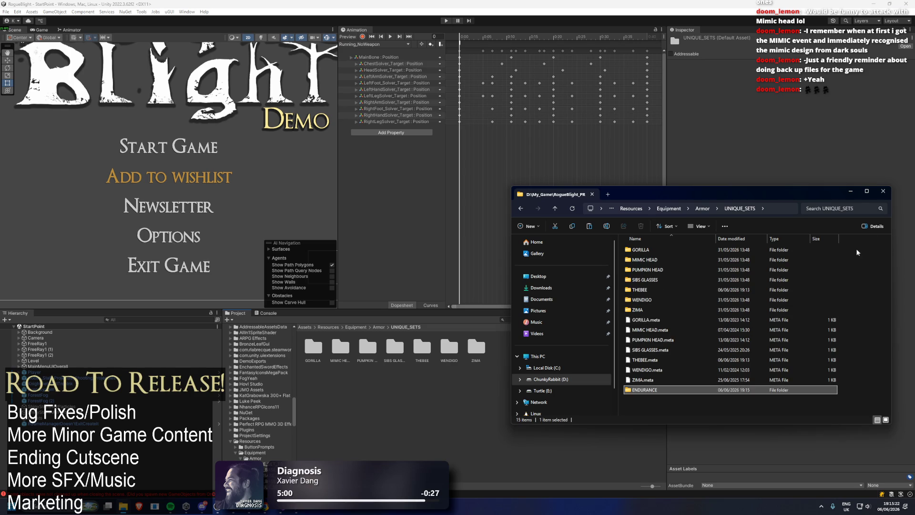
click(883, 191)
click(523, 319)
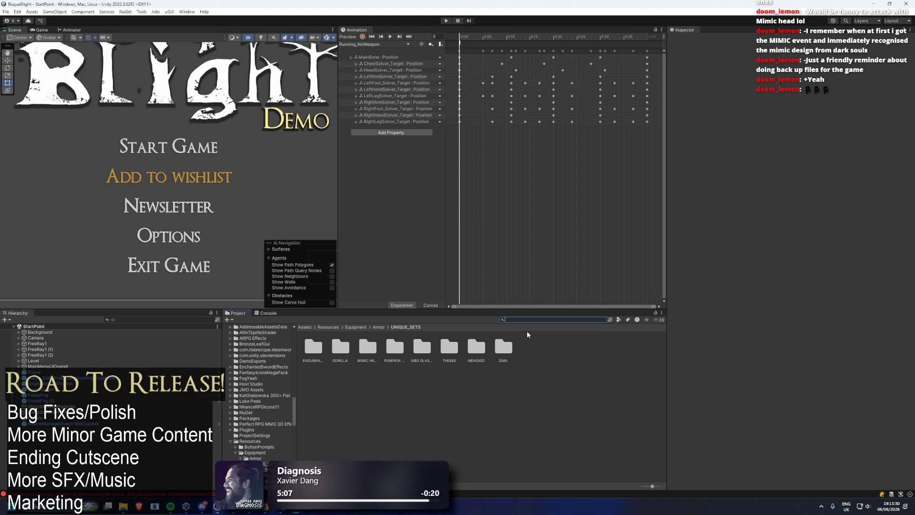
Step: Search 'gear +1' and show the first +1 gear drop asset's loot lists
text(gear +1)
click(305, 349)
click(603, 319)
scroll(877, 325, down, 5)
Step: Add Boots Of Endurance as a new loot element with boss level 0, moved up to Element 2
click(890, 353)
click(902, 360)
text(n)
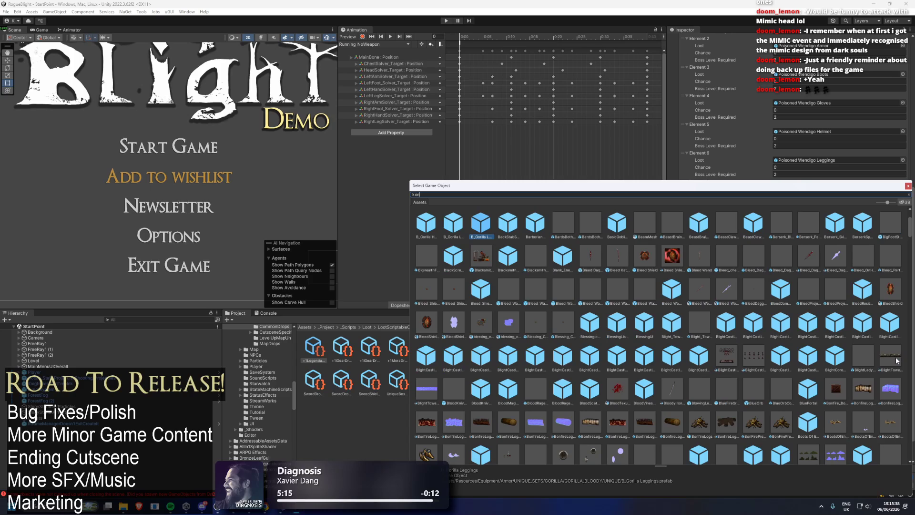
text(durance)
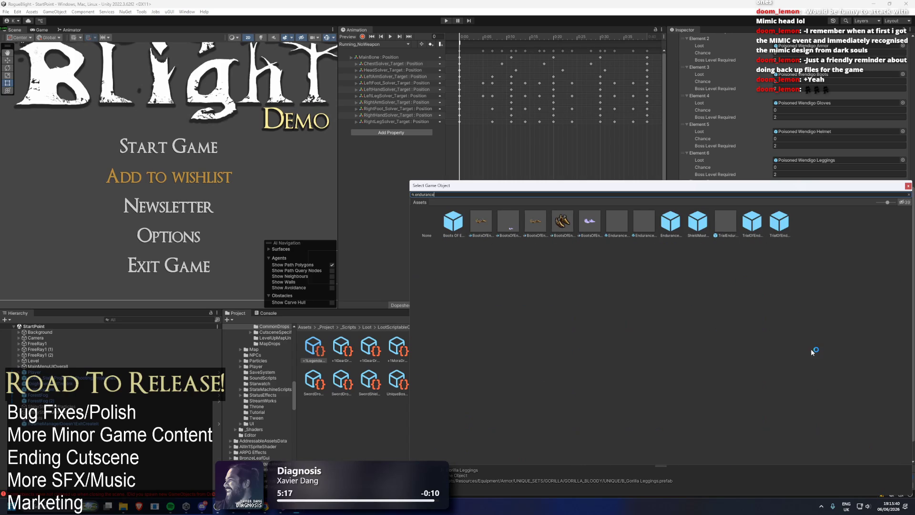
click(462, 222)
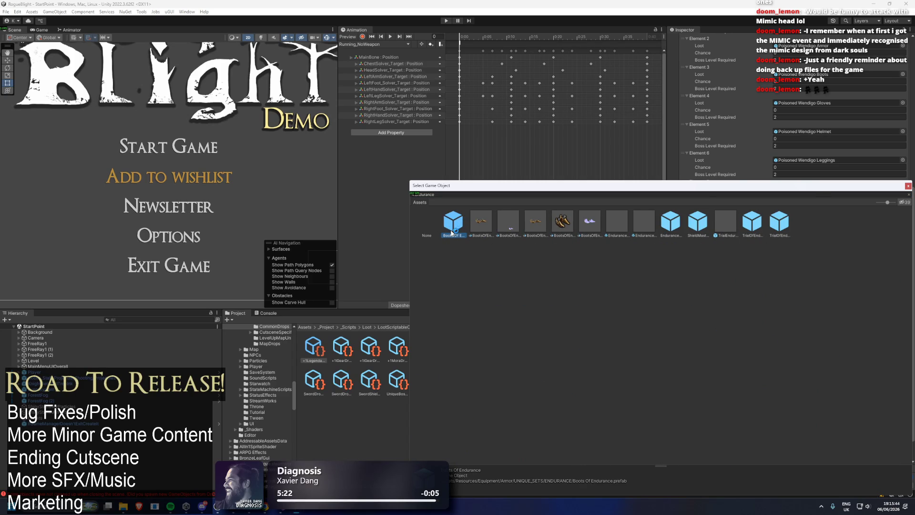
double_click(453, 232)
click(784, 373)
text(0)
click(685, 361)
mouse_move(684, 357)
mouse_down()
mouse_move(692, 62)
mouse_move(694, 167)
mouse_up()
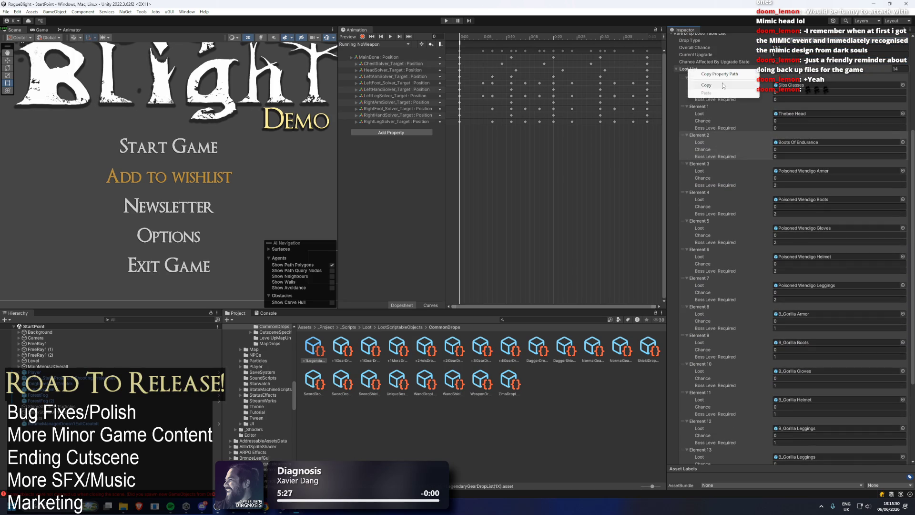
click(342, 350)
Step: Paste the updated loot entries into the second +1 gear drop list, then review the 2X and 1X lists
scroll(743, 191, down, 3)
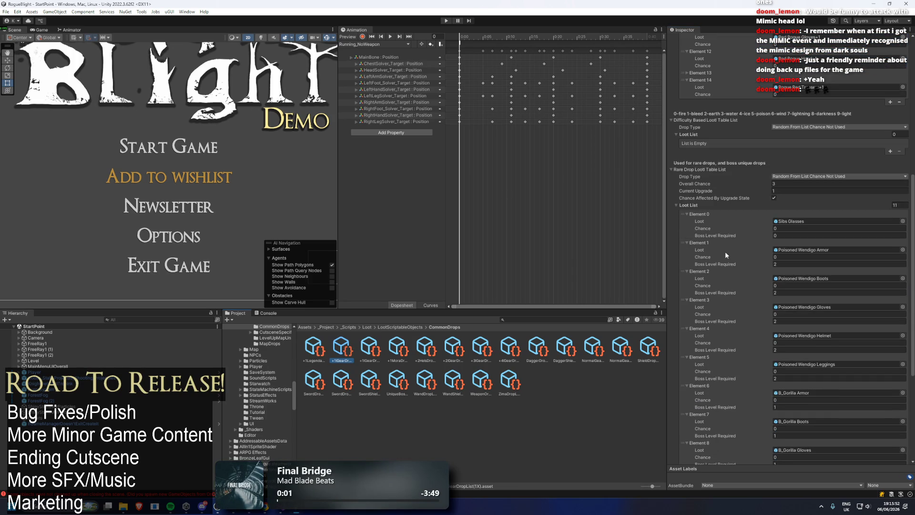
right_click(689, 205)
click(762, 157)
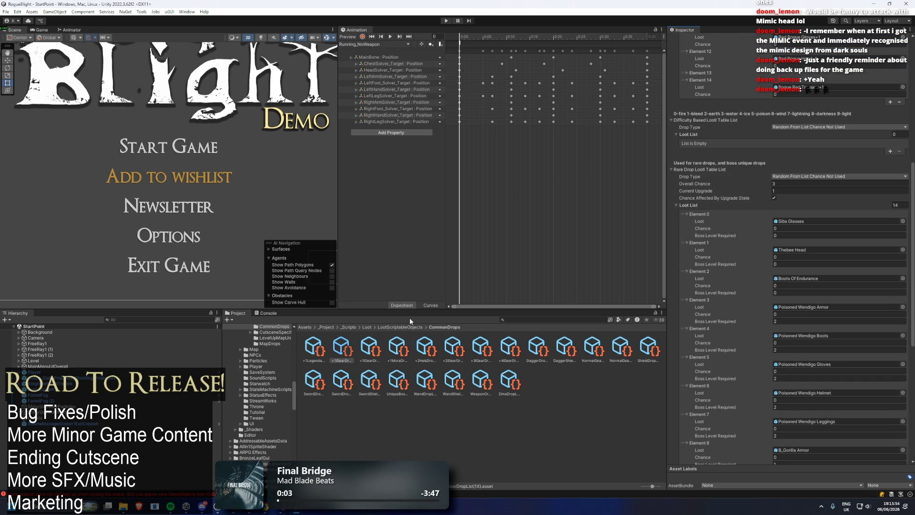
click(378, 347)
click(343, 348)
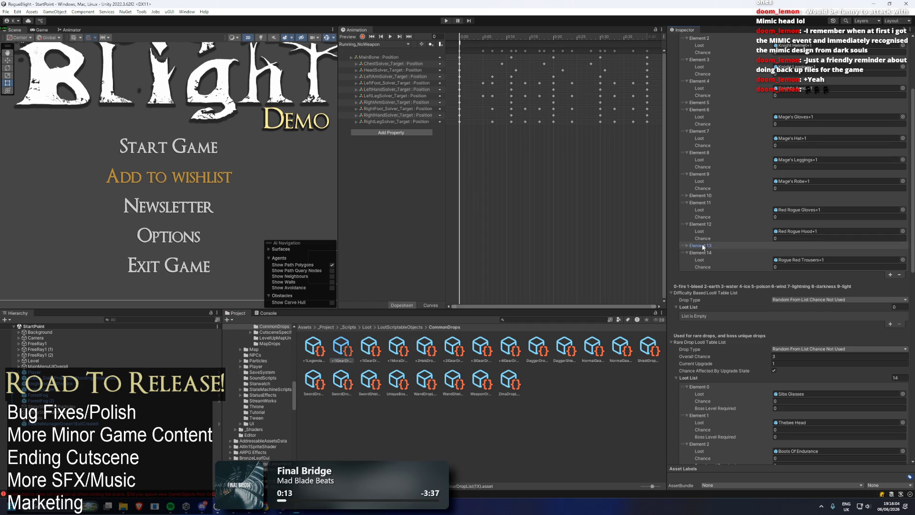
scroll(825, 256, down, 8)
scroll(831, 246, down, 3)
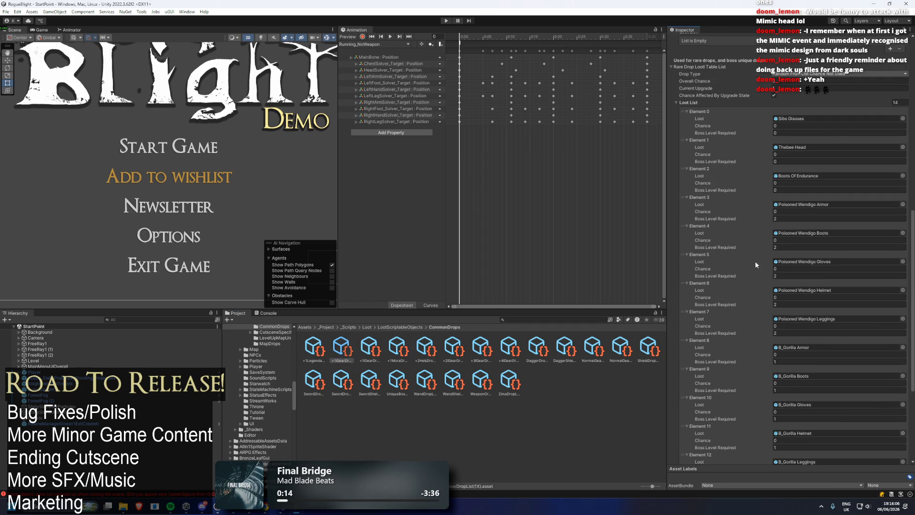
Step: Re-check the +1 and 2X gear drop lists and step through the other drop list assets
click(320, 349)
scroll(760, 232, up, 3)
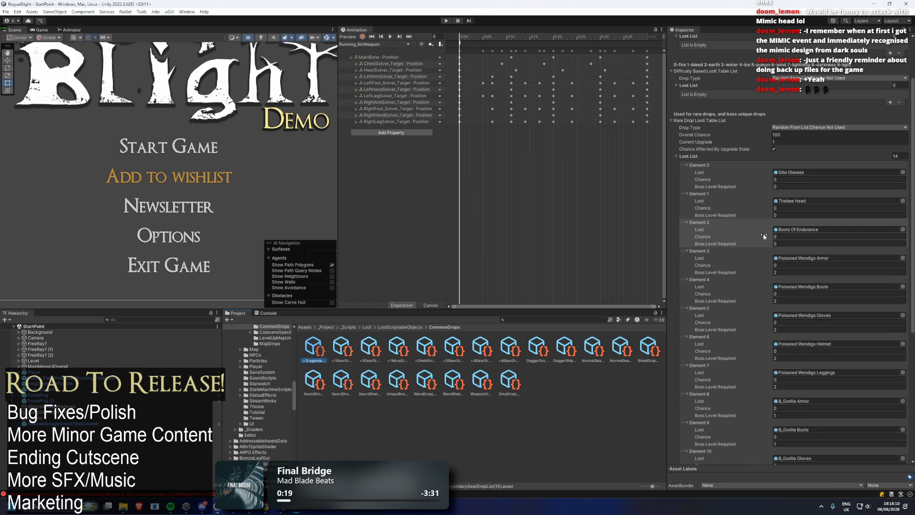
scroll(763, 234, down, 3)
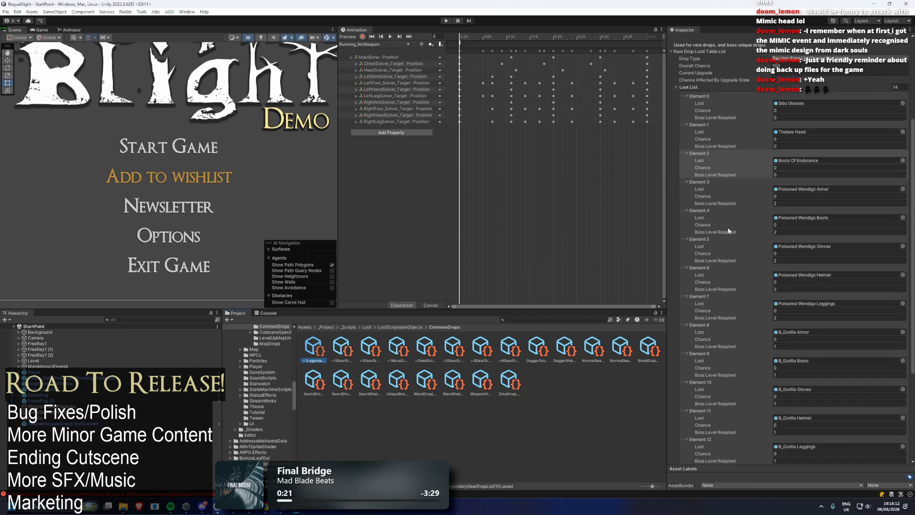
click(340, 358)
scroll(776, 237, up, 3)
click(370, 349)
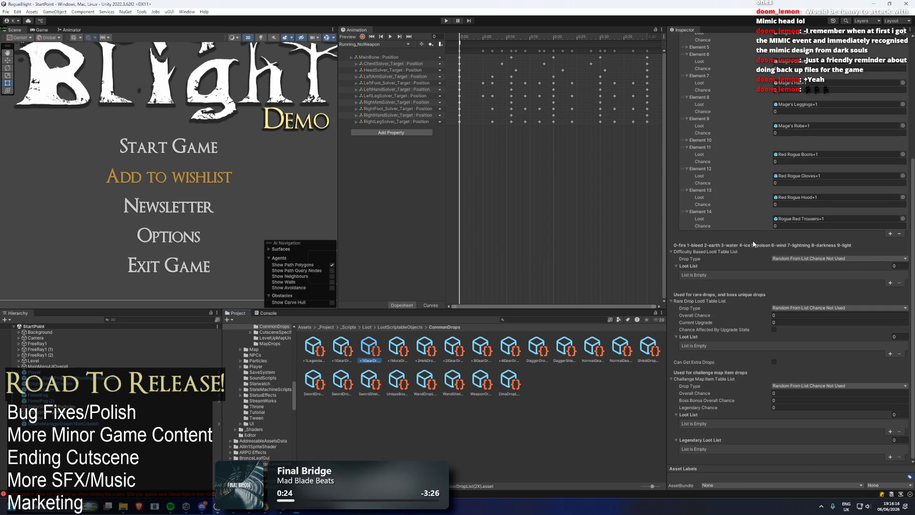
scroll(777, 265, up, 5)
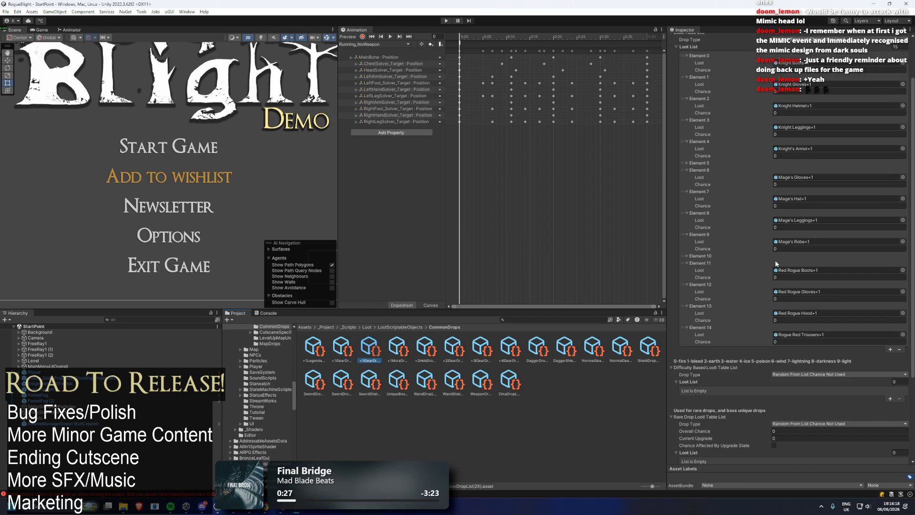
click(398, 348)
click(426, 347)
key(Right)
scroll(783, 264, down, 8)
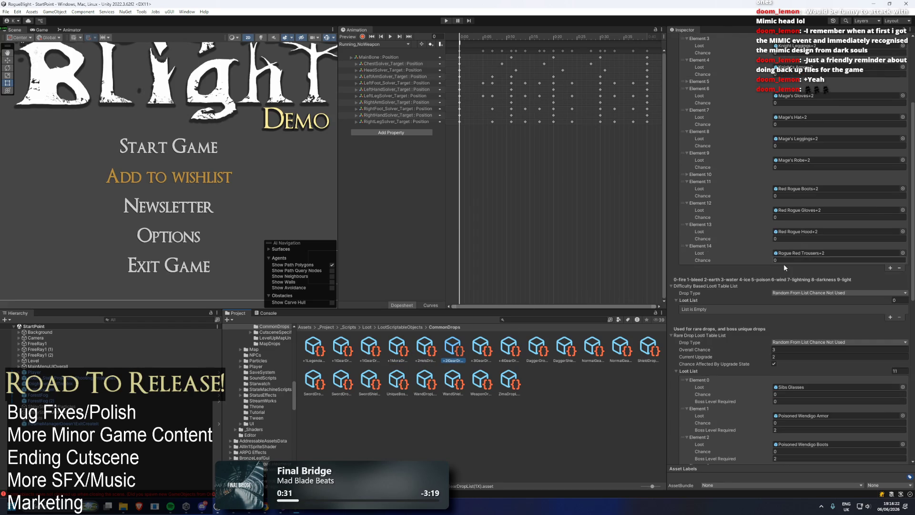
scroll(789, 243, down, 3)
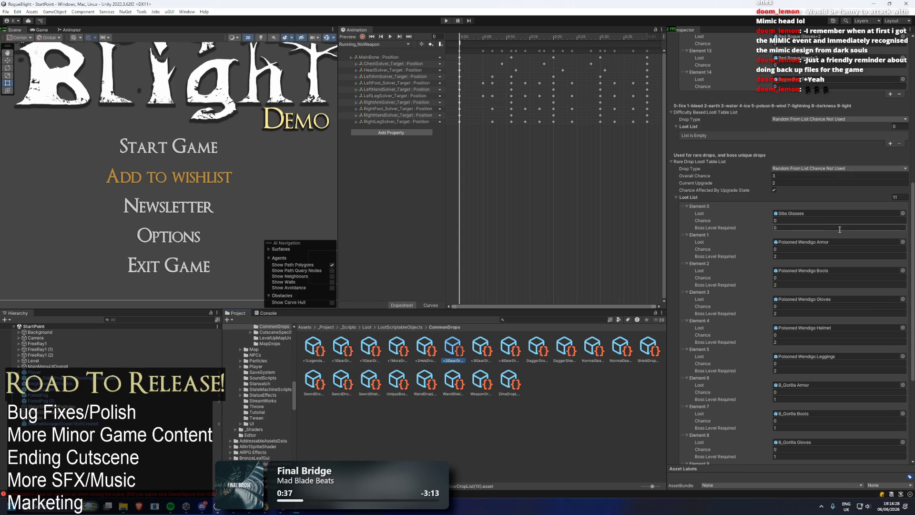
Step: Paste the copied loot entries into this asset's rare loot list, redoing it after an undo
right_click(692, 198)
click(720, 226)
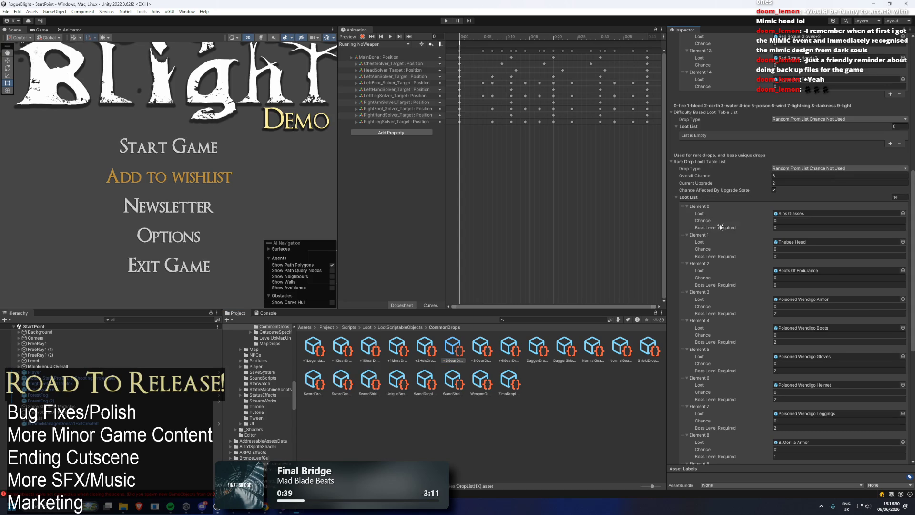
key(ctrl+z)
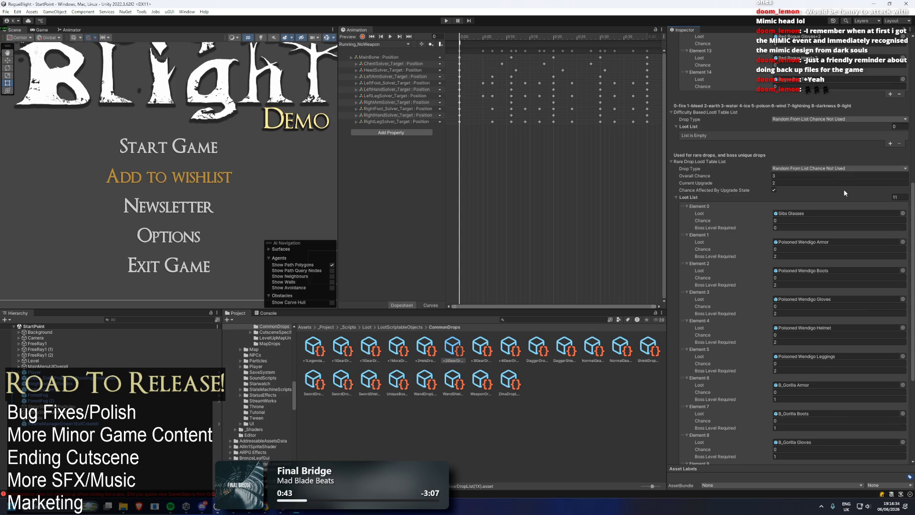
scroll(845, 190, down, 5)
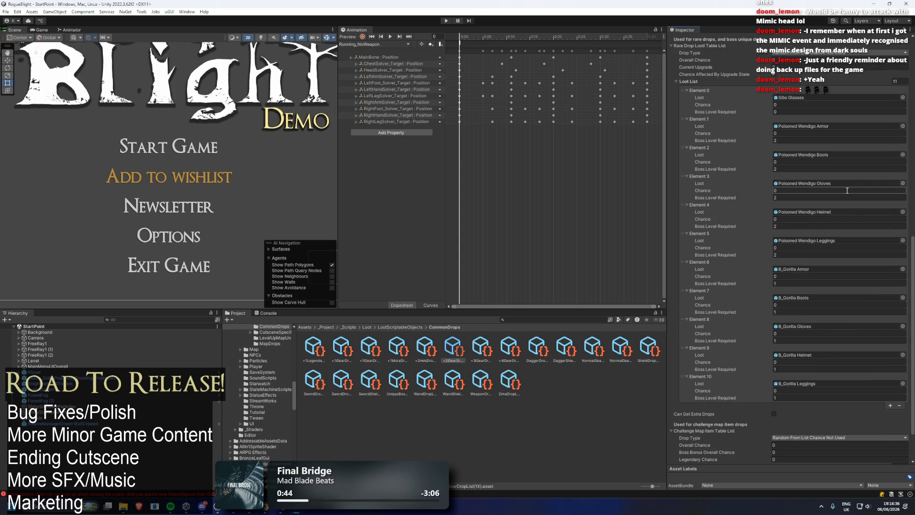
scroll(847, 190, up, 1)
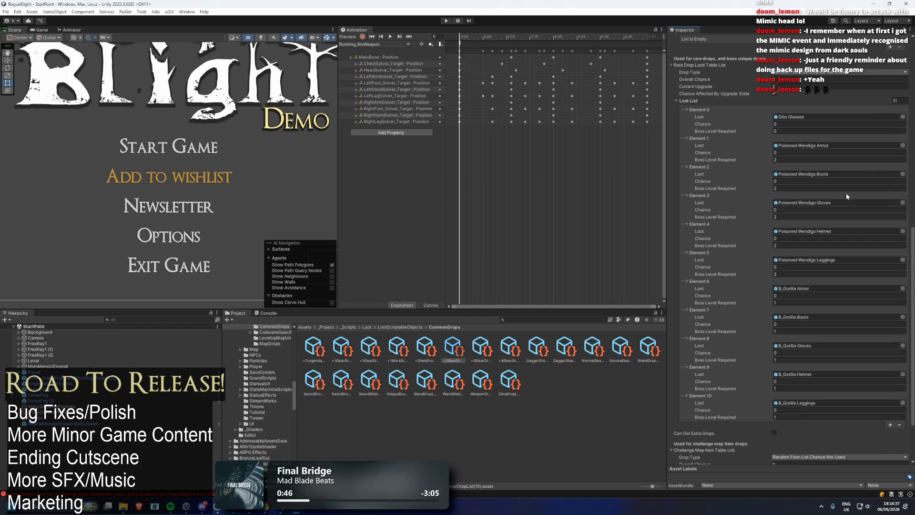
right_click(705, 111)
click(737, 134)
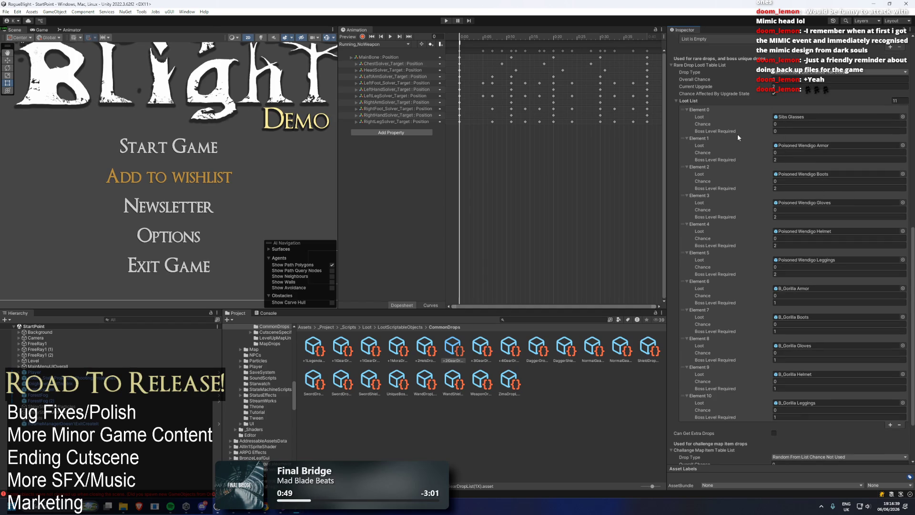
right_click(698, 106)
click(715, 118)
scroll(762, 186, down, 5)
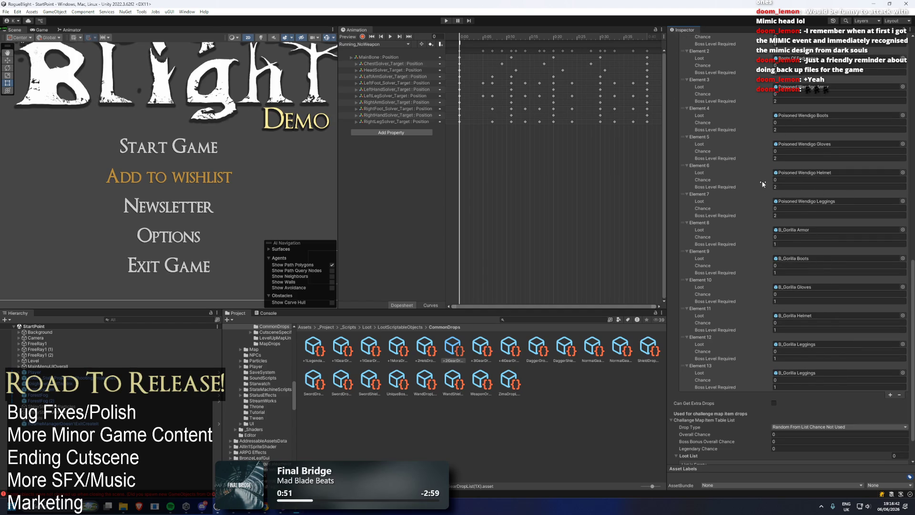
Step: Delete the duplicate trailing loot entry from three gear drop lists, including the legendary one
click(687, 381)
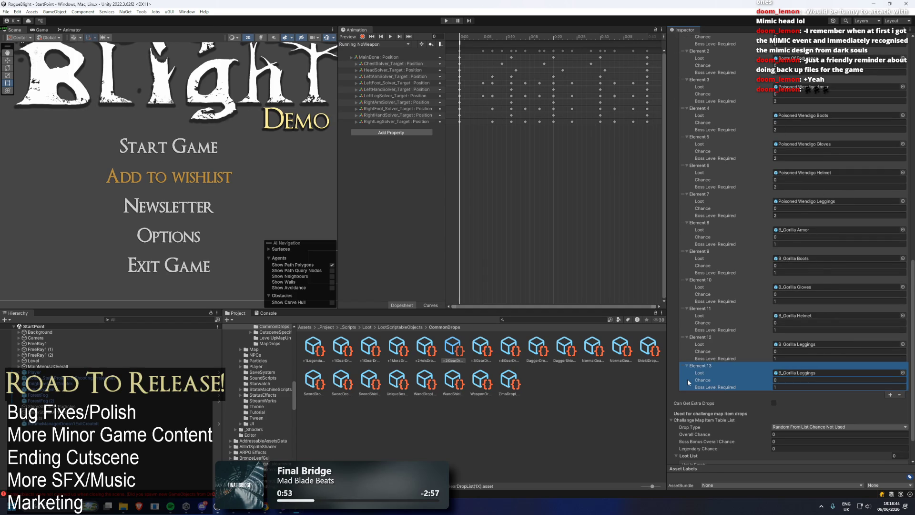
key(Delete)
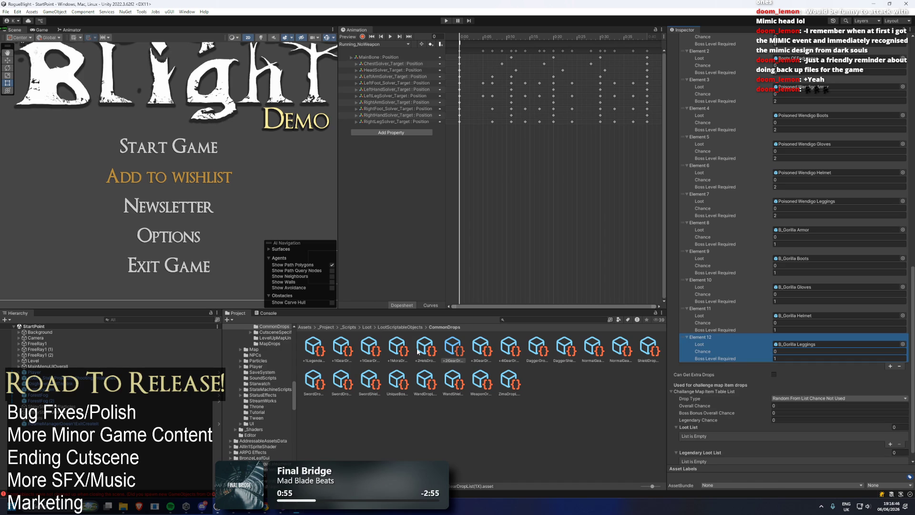
click(370, 349)
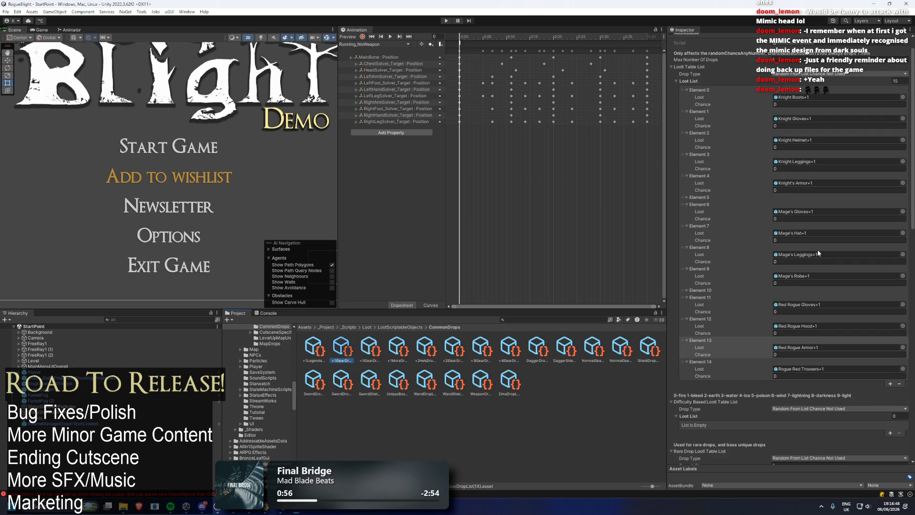
key(Left)
key(Left)
scroll(818, 246, down, 10)
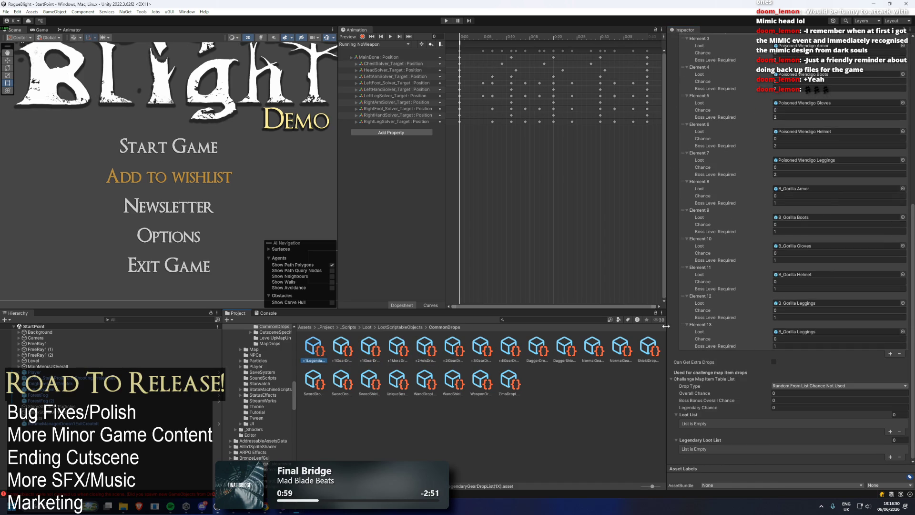
click(682, 340)
key(Delete)
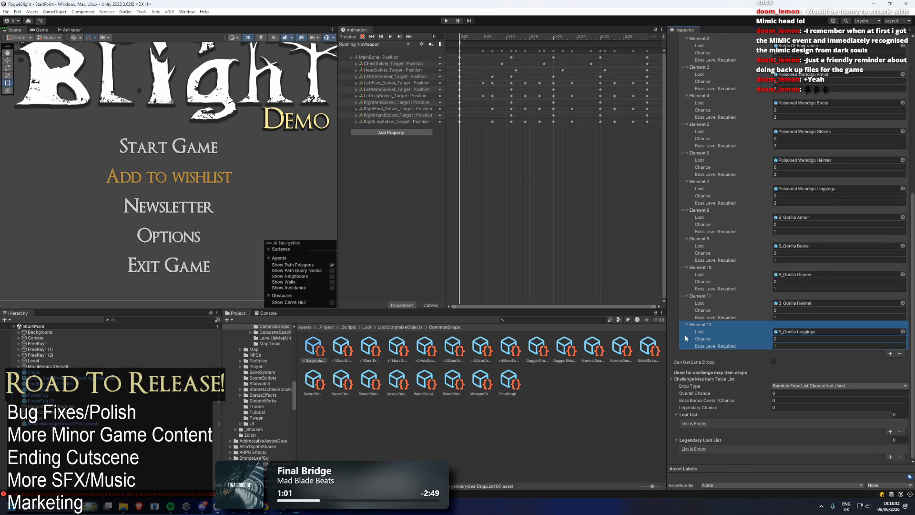
click(332, 353)
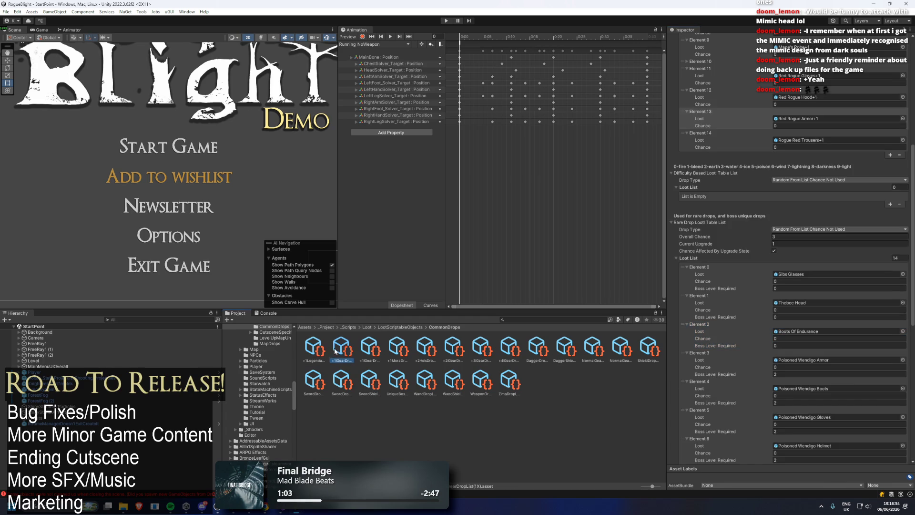
scroll(785, 273, down, 10)
click(681, 341)
key(Delete)
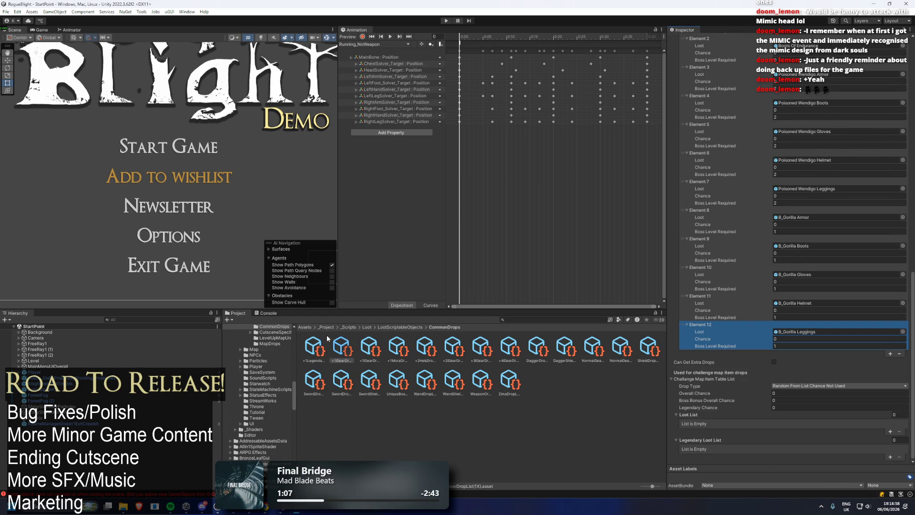
click(371, 348)
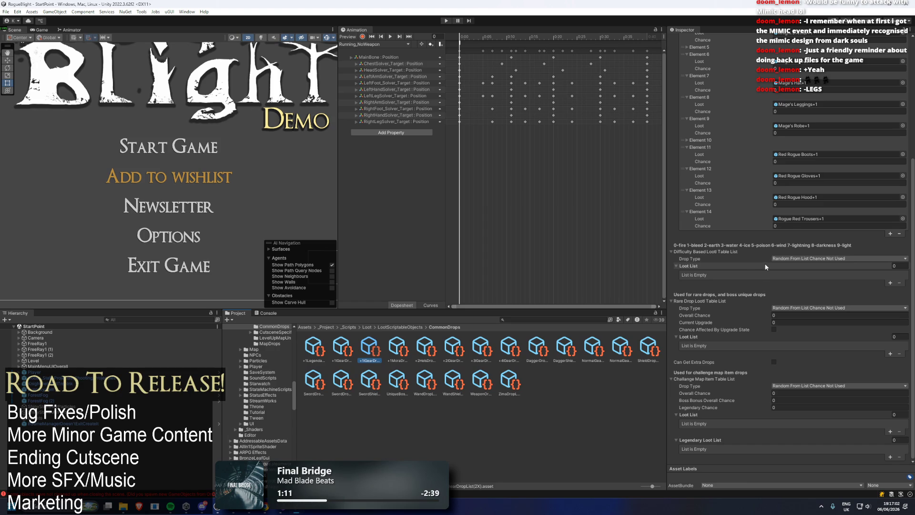
Step: Step through MoraDropList(1X) and the next gear drop list to inspect their rare loot
key(Right)
key(Right)
key(Right)
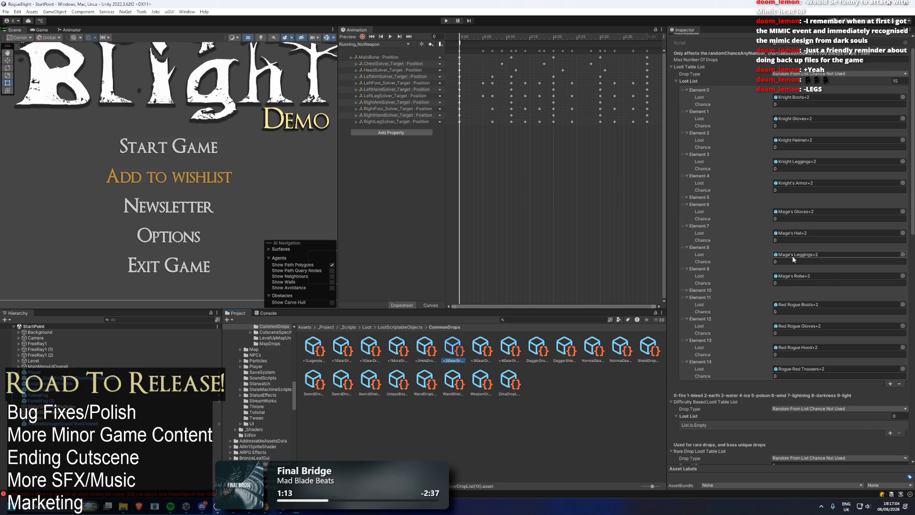
scroll(819, 257, down, 10)
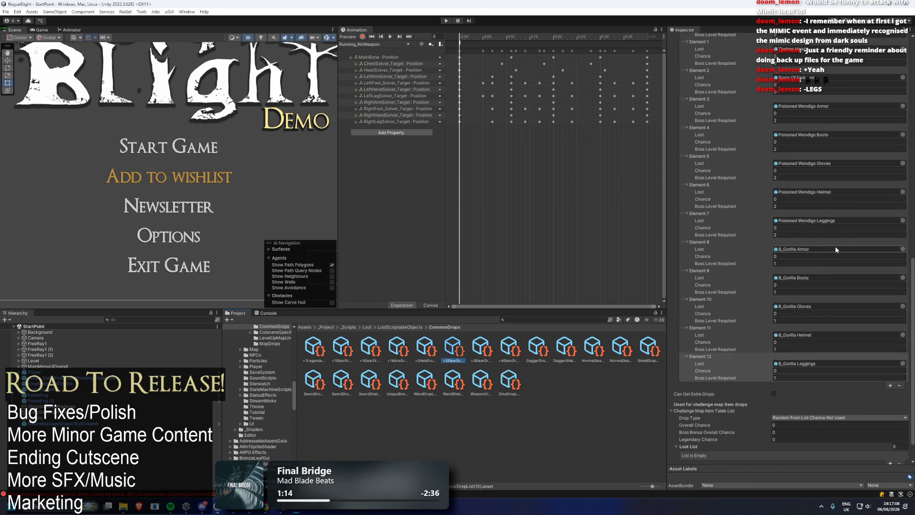
key(Right)
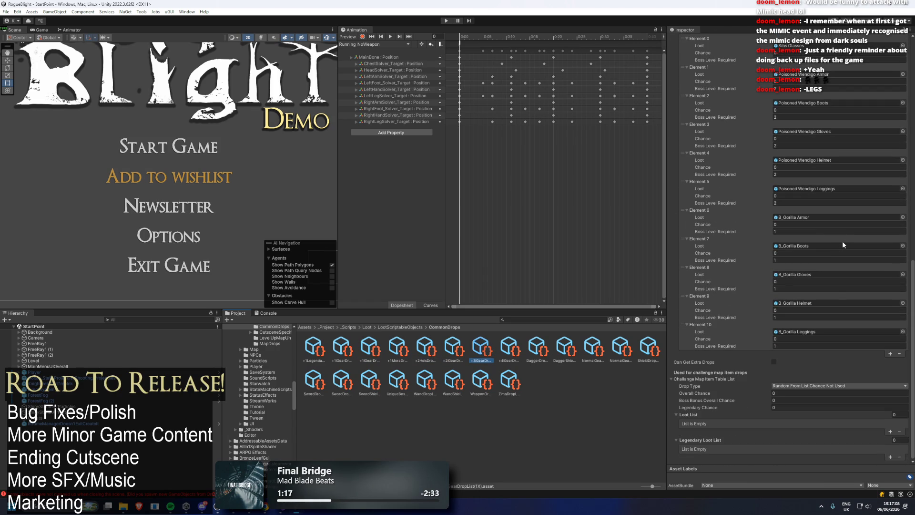
scroll(836, 245, up, 4)
scroll(834, 241, up, 7)
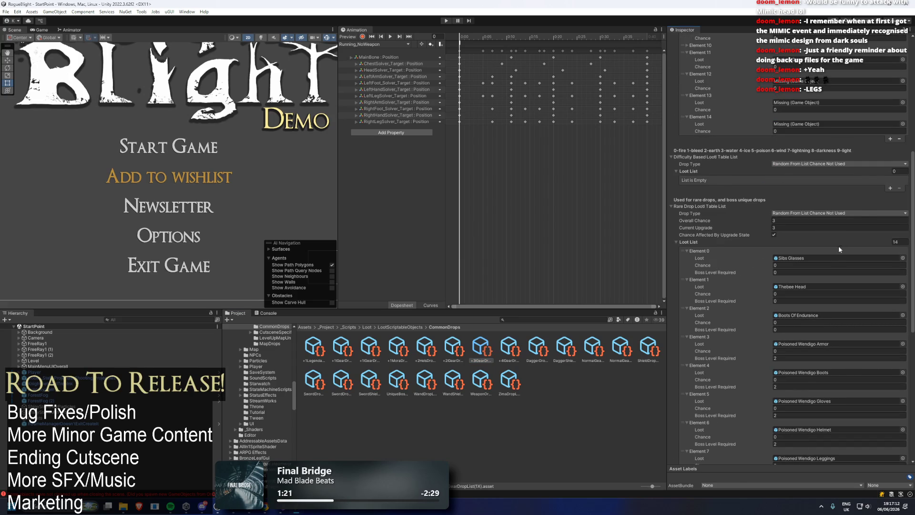
scroll(734, 275, down, 13)
scroll(679, 381, up, 11)
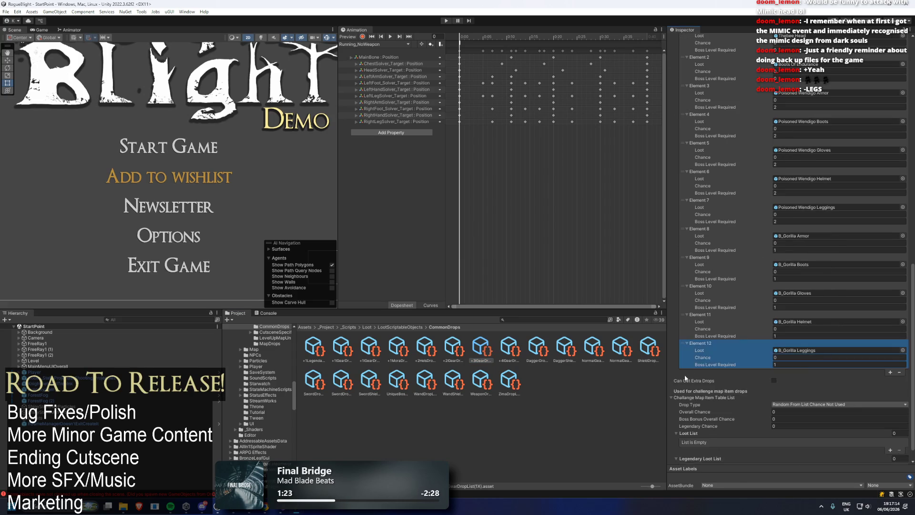
Step: Paste the copied loot entries into the rare loot lists of two more drop list assets
right_click(695, 205)
click(728, 221)
click(513, 355)
right_click(687, 204)
click(712, 227)
Step: Paste Thebee Head and Boots Of Endurance into NormalGearDropList(1X)'s rare loot list
click(537, 351)
key(Right)
key(Right)
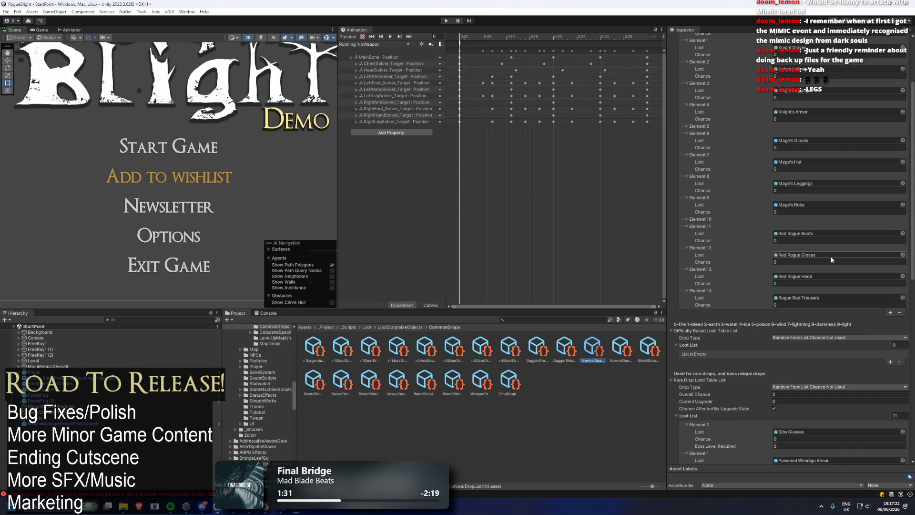
scroll(835, 256, down, 5)
scroll(782, 250, down, 5)
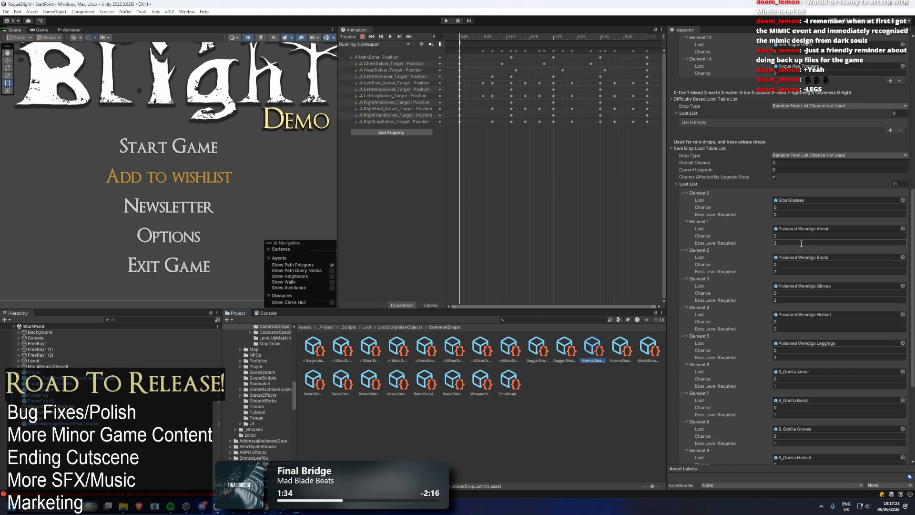
right_click(694, 187)
click(715, 204)
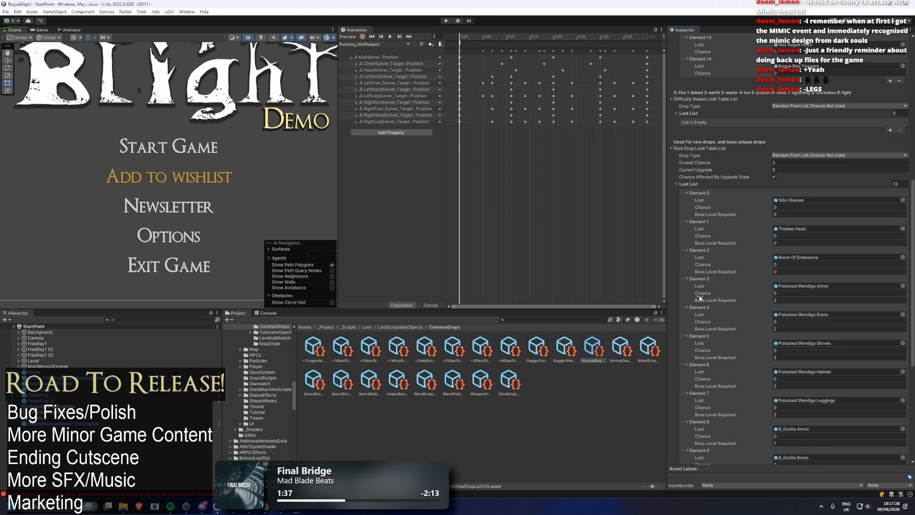
click(594, 348)
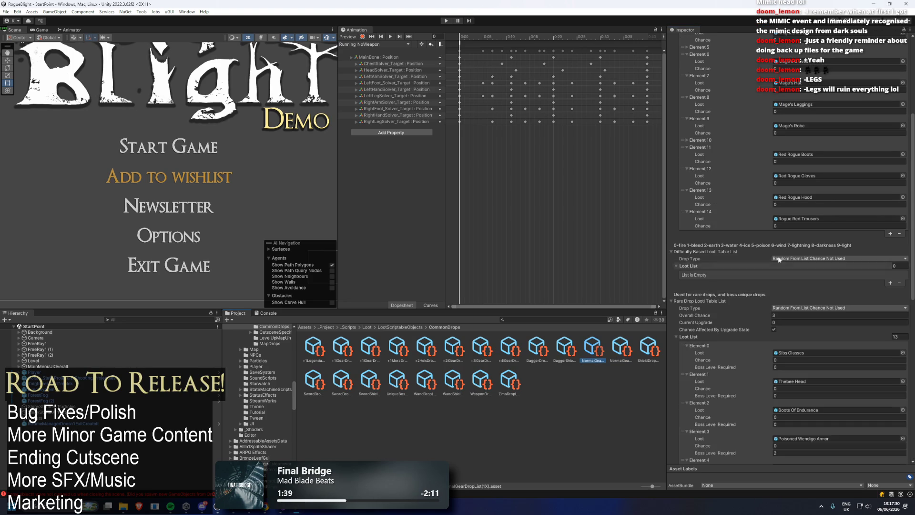
scroll(799, 244, up, 1)
scroll(799, 243, up, 6)
key(Right)
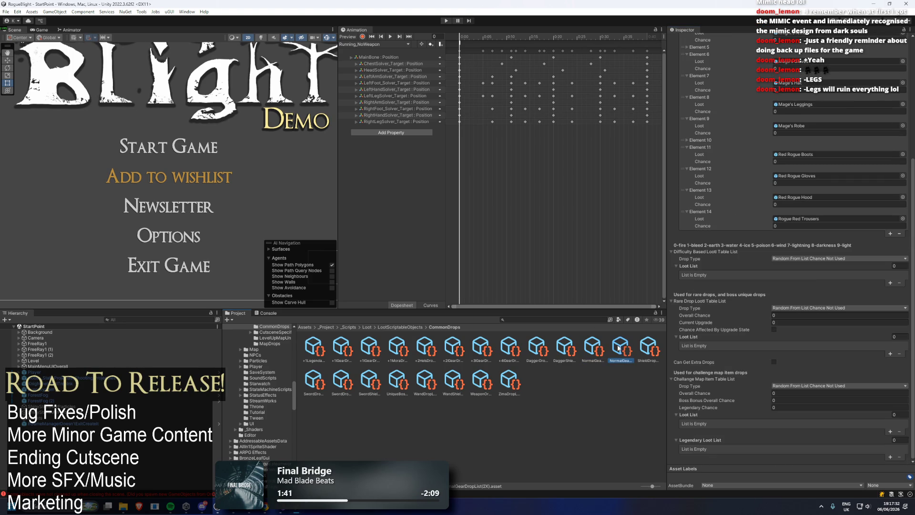
Step: Step through the Shield, Wand, WeaponOrShield and Zima drop list assets
key(Right)
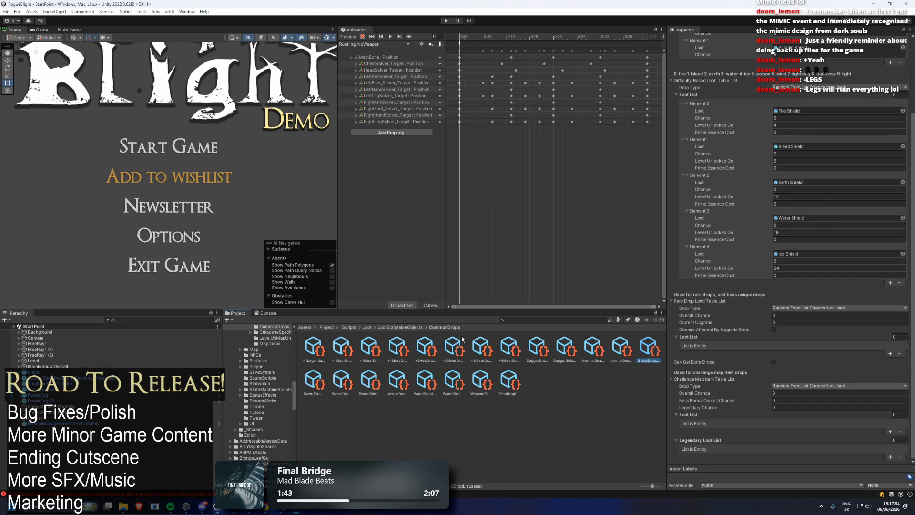
key(Right)
key(Right)
key(Right)
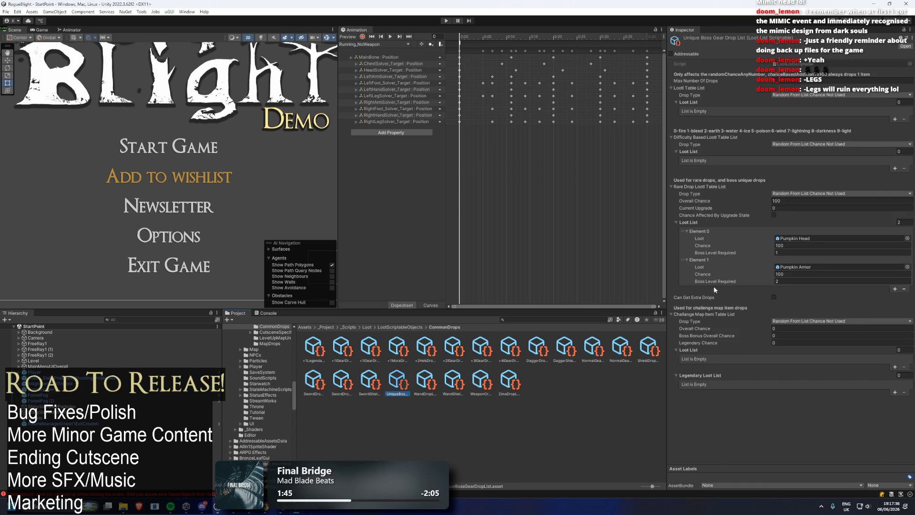
key(Right)
key(Right)
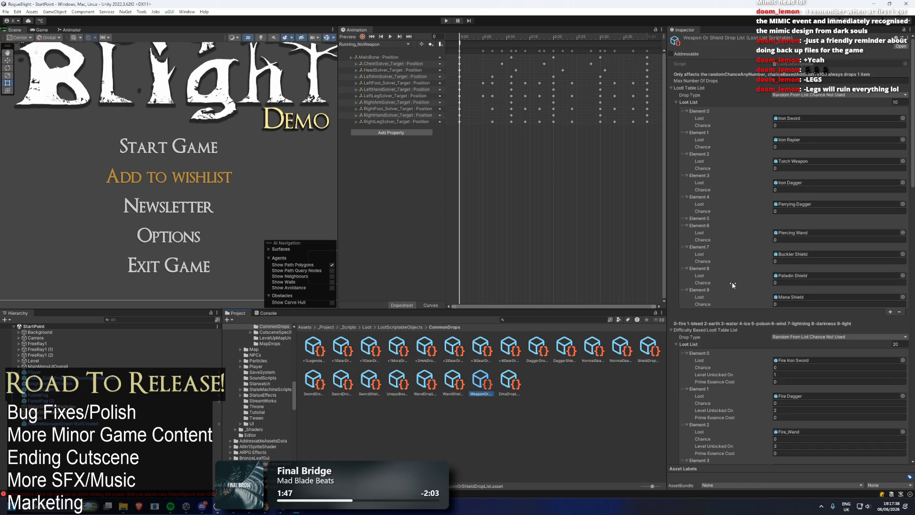
scroll(780, 285, down, 5)
key(Right)
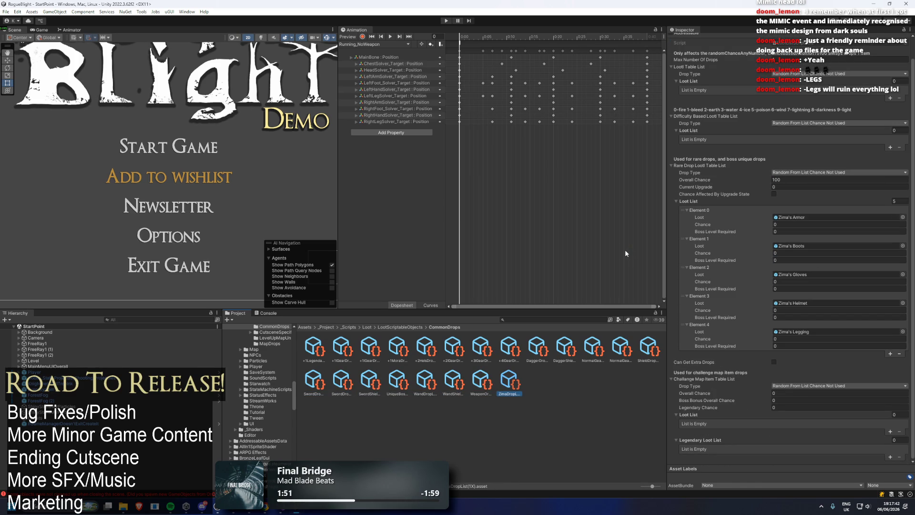
click(713, 179)
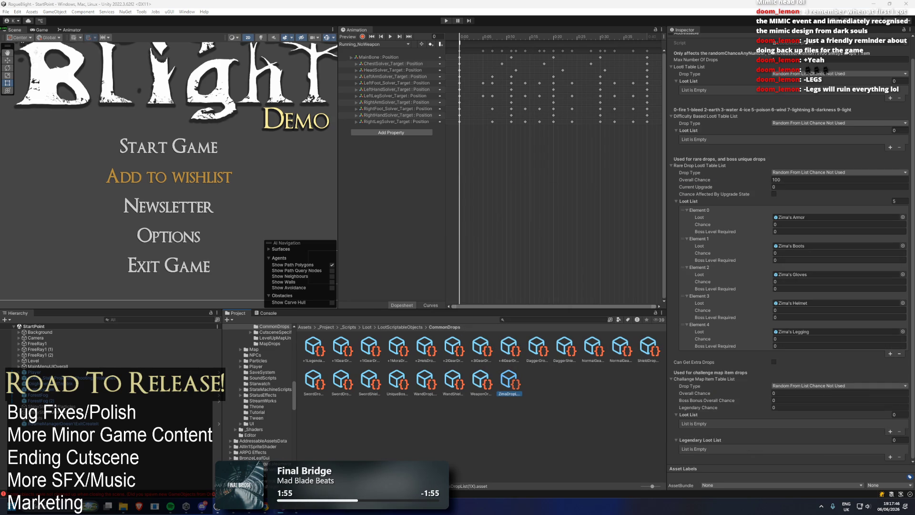
Step: Search the Project for 'TODO' and open the TODO notes asset in Visual Studio
click(519, 319)
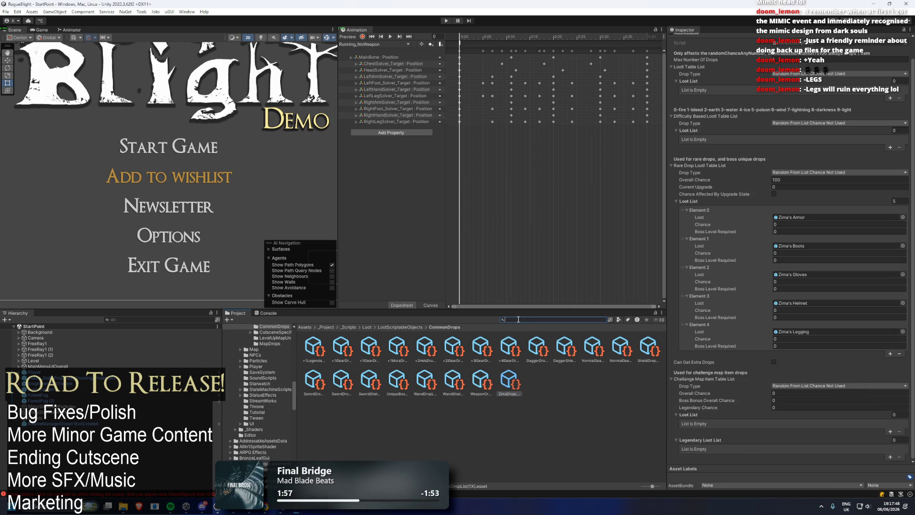
text(ODO)
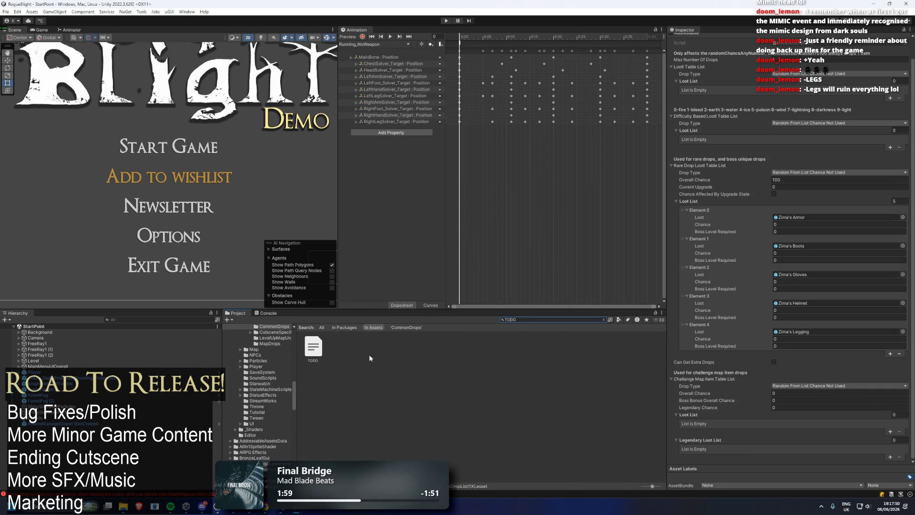
click(320, 350)
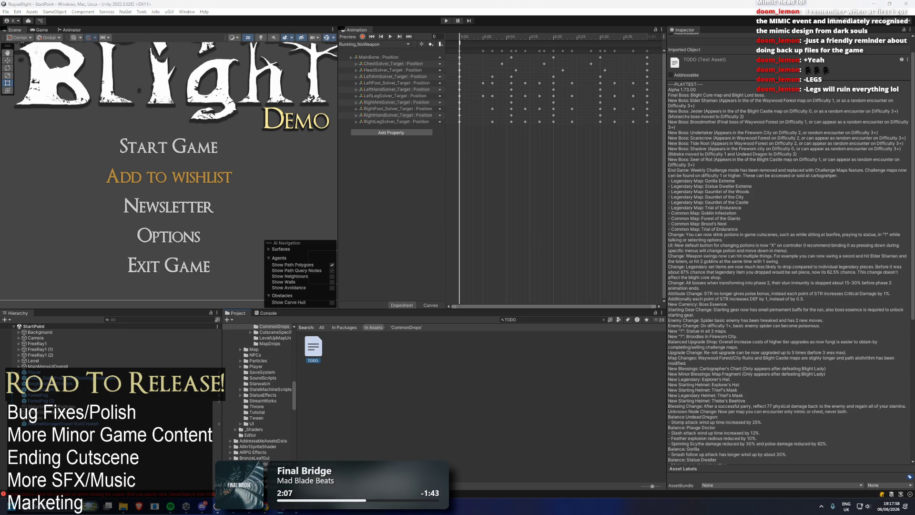
double_click(313, 348)
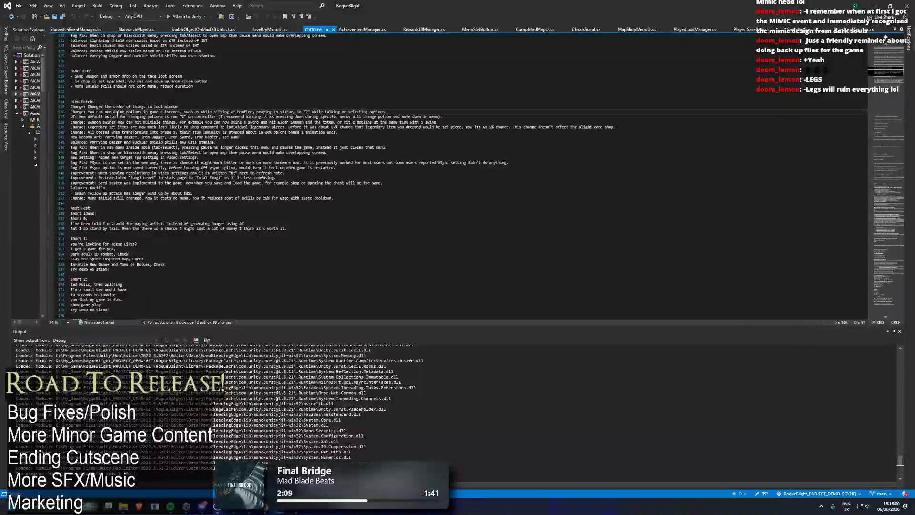
Step: Add 'New Legendary: Thebee Beehive' and 'New Legendary: Boots of endurance' under DEMO Patch, then save
ctrl+scroll(130, 163, up, 2)
click(135, 136)
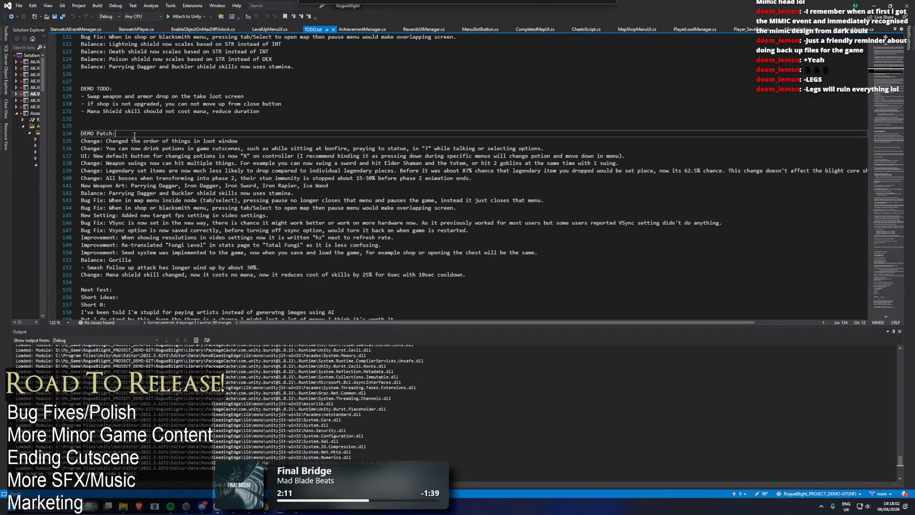
key(Return)
text(gendary: T)
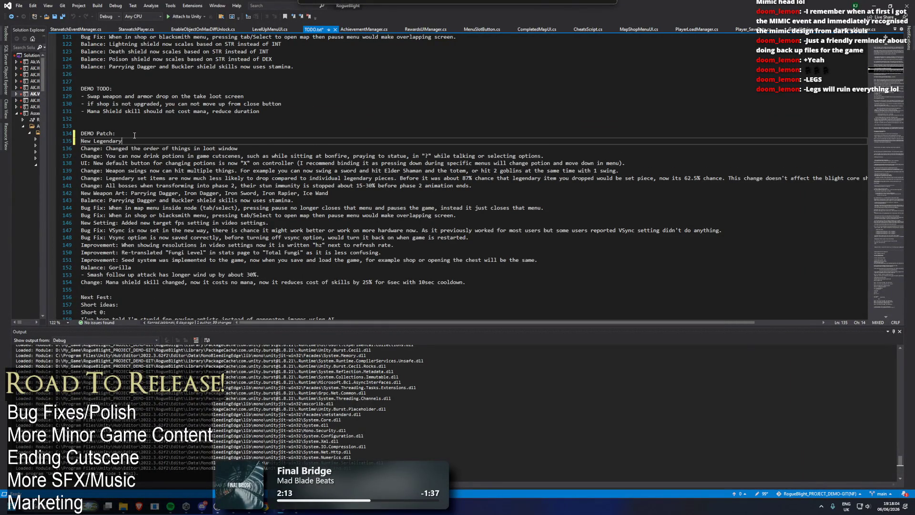
text(hebee Beehive)
key(Return)
text(New Legendary: )
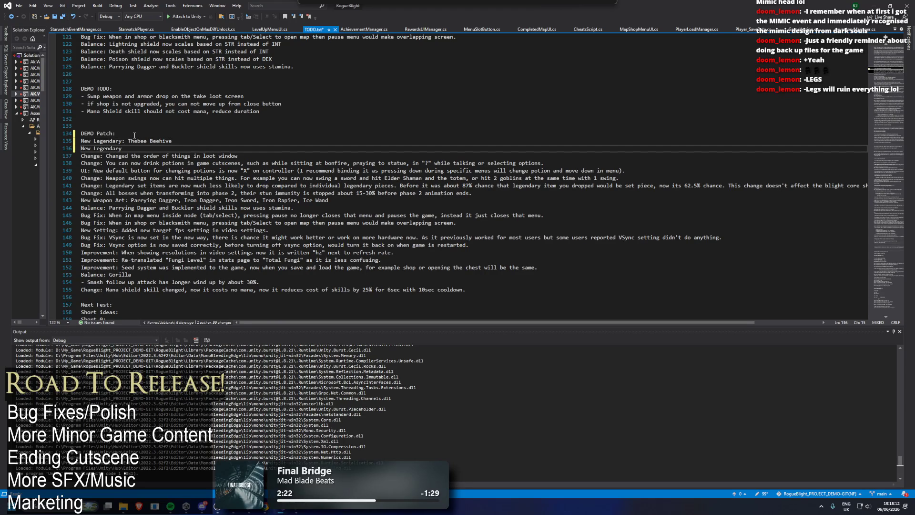
text(Boots of endurance)
key(ctrl+s)
key(alt+Tab)
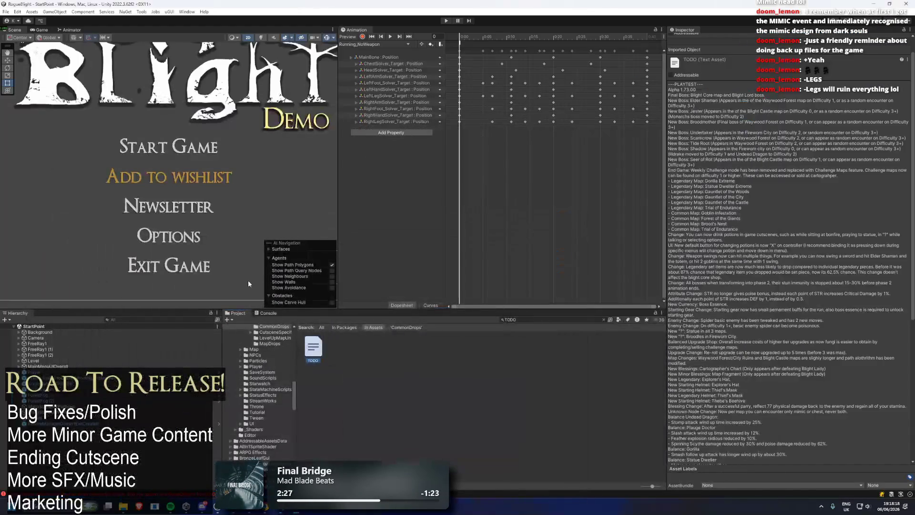
Step: Search the Project window for 'start point' and select the StartPoint scene
click(526, 320)
text(start point)
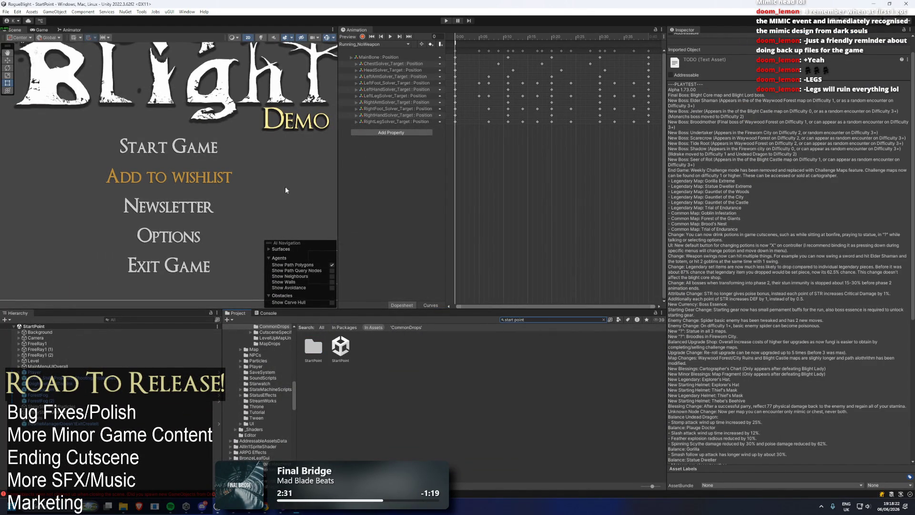
click(340, 347)
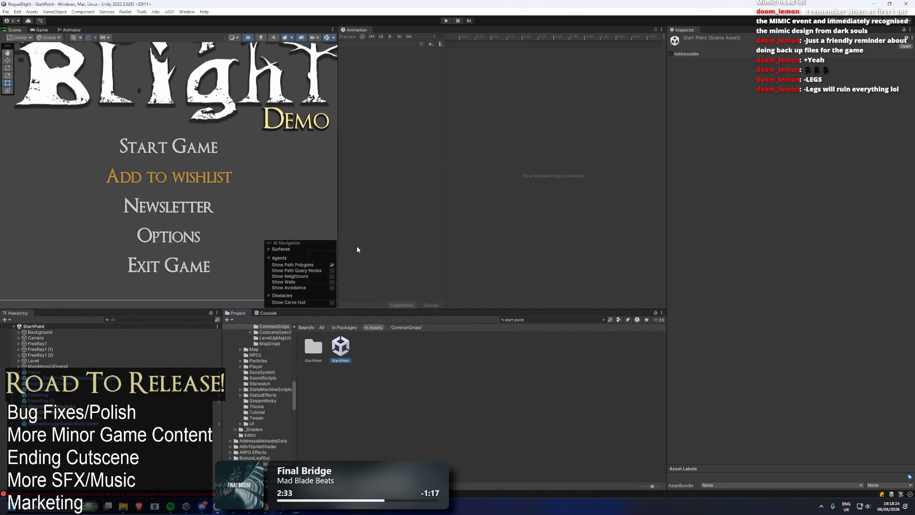
Step: Run the game in Play mode, restart it, and go to the Start Game save-slot screen
click(444, 21)
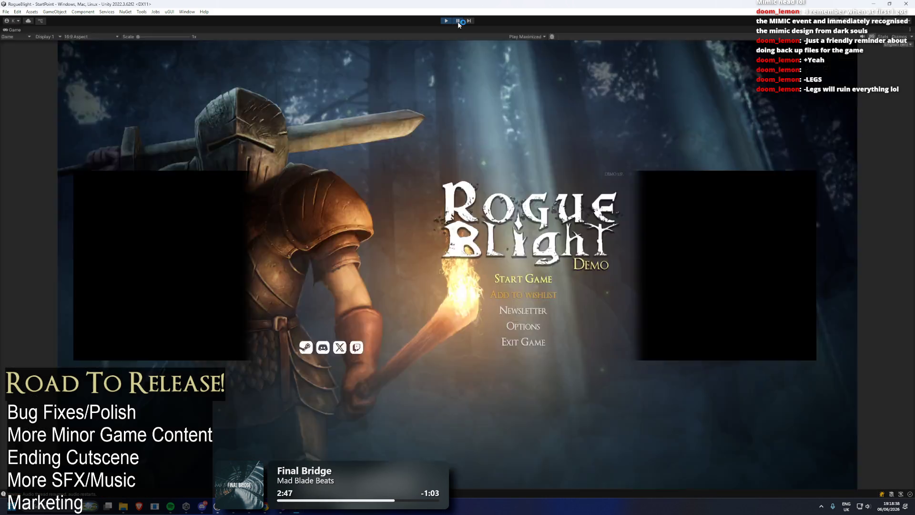
click(458, 22)
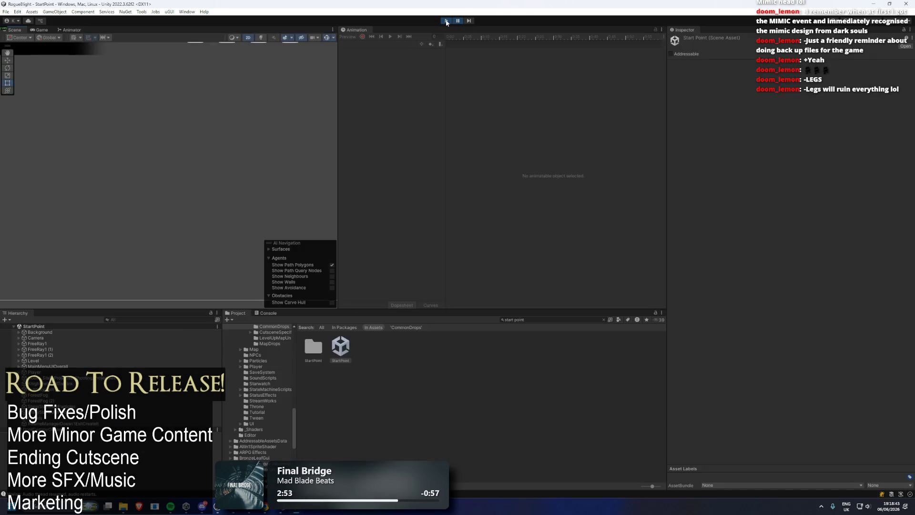
click(445, 20)
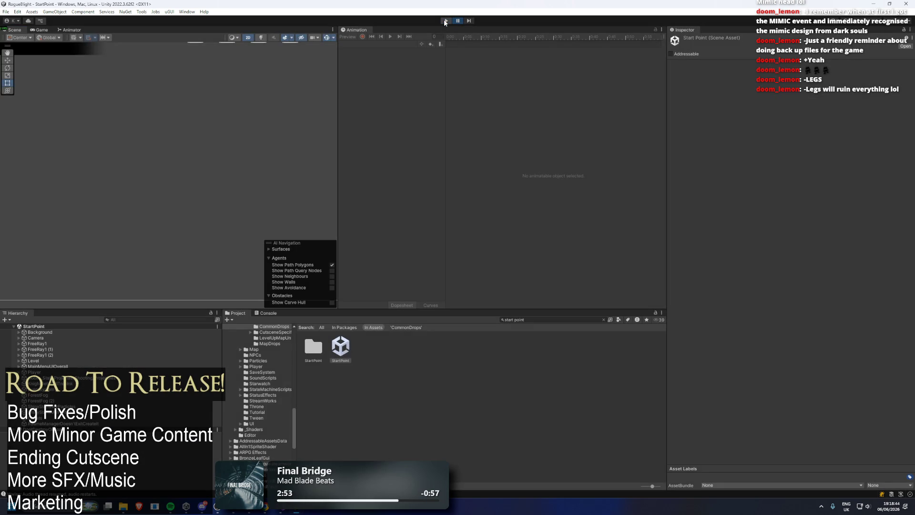
click(450, 21)
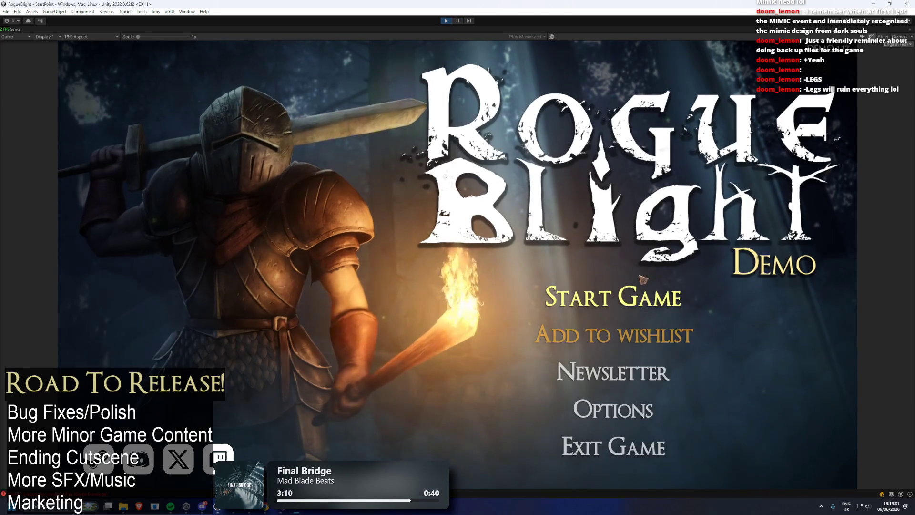
click(644, 293)
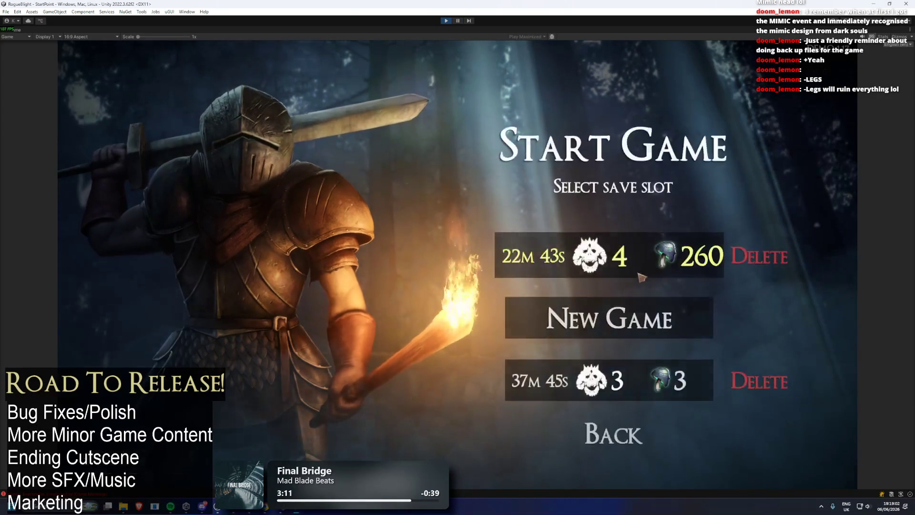
Step: Load the first save and equip Gorilla's Armlets as the blacksmith's starting hands gear
click(691, 262)
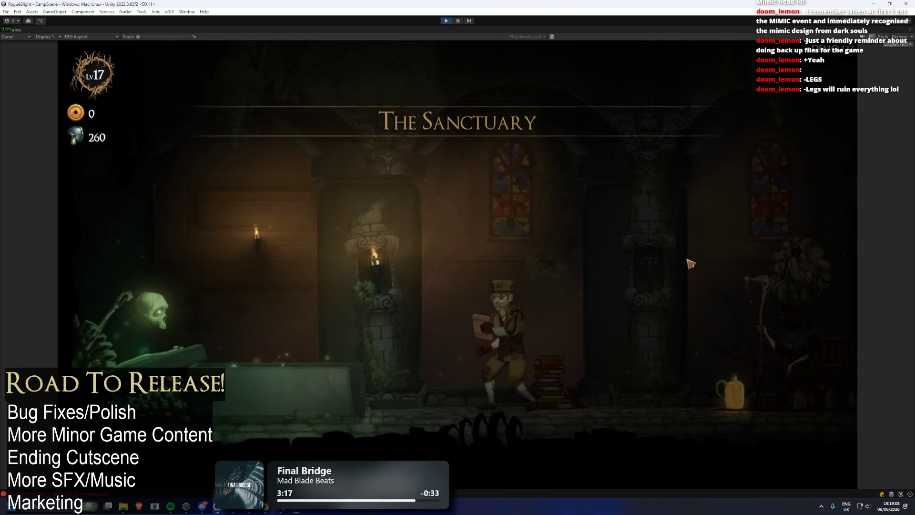
key(d)
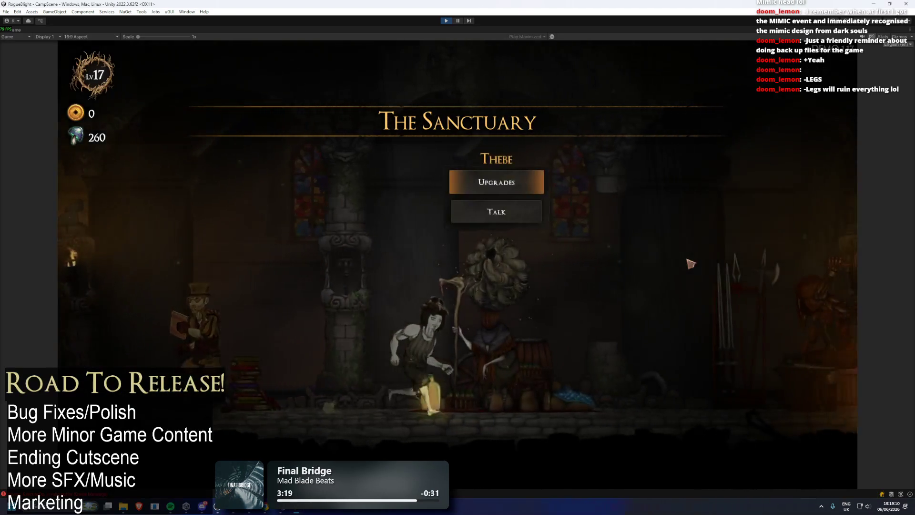
key(d)
key(Return)
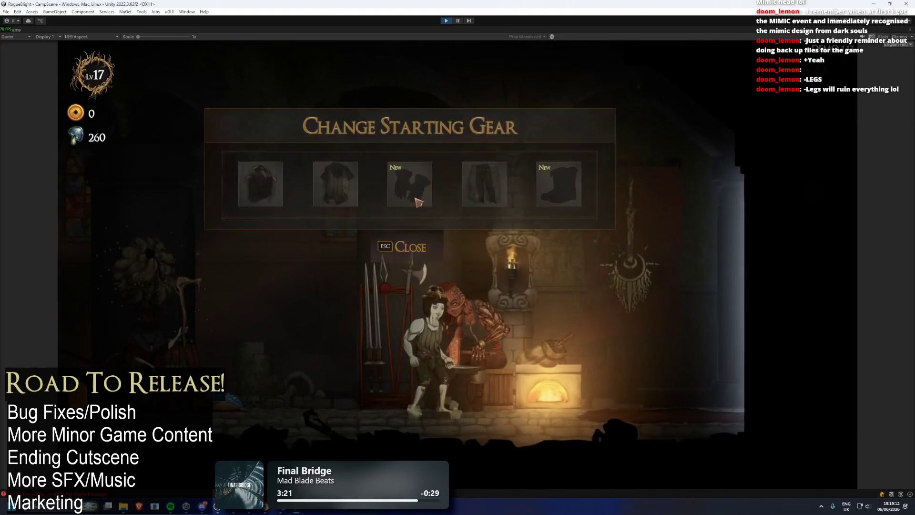
click(404, 181)
click(249, 159)
click(320, 182)
click(199, 160)
click(244, 192)
key(Escape)
key(Escape)
Step: View the map merchant's Story Mode (Demo) panel, back out, and stop the game
key(d)
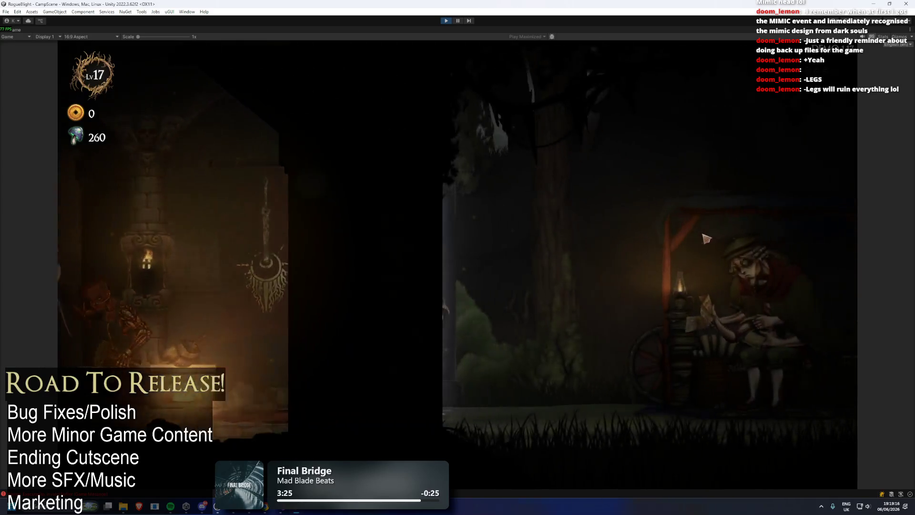
key(Return)
key(Return)
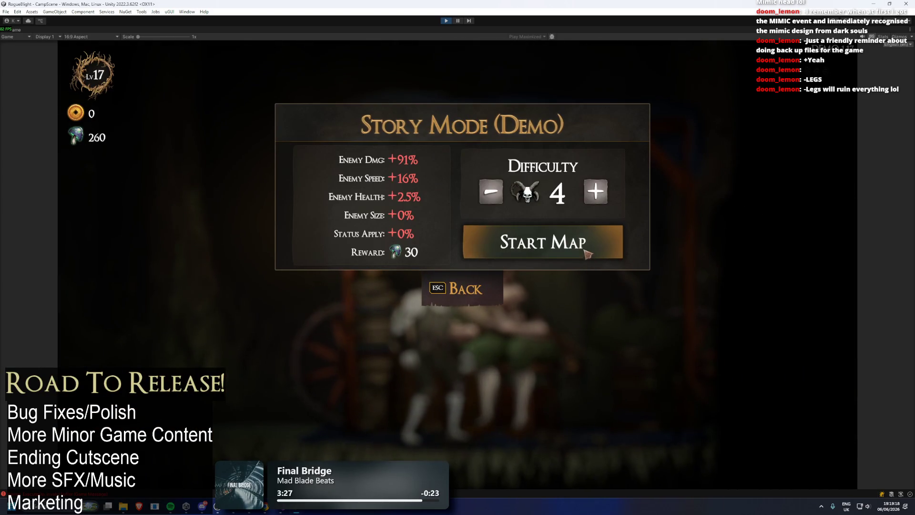
click(466, 292)
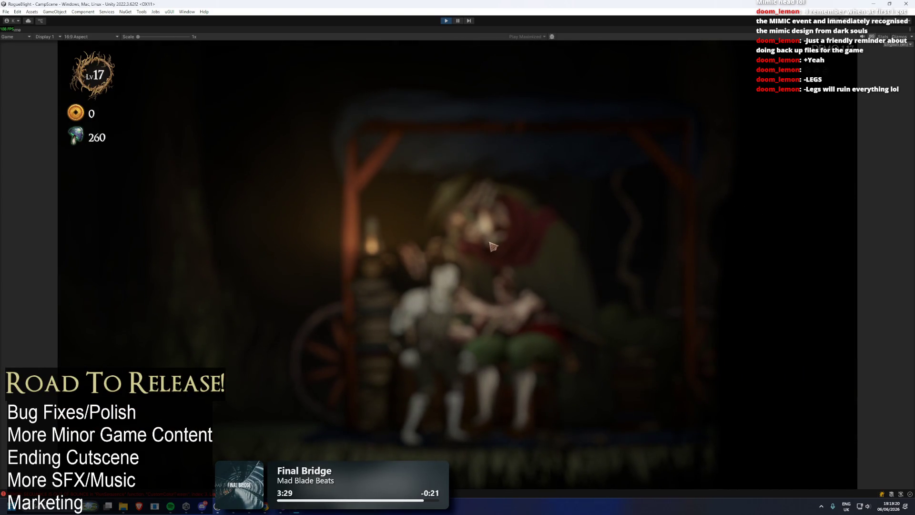
mouse_move(234, 505)
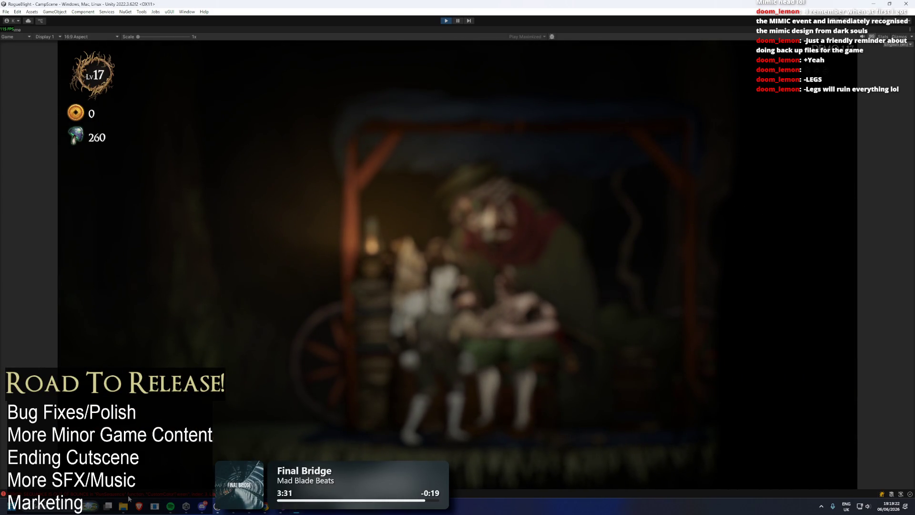
click(447, 20)
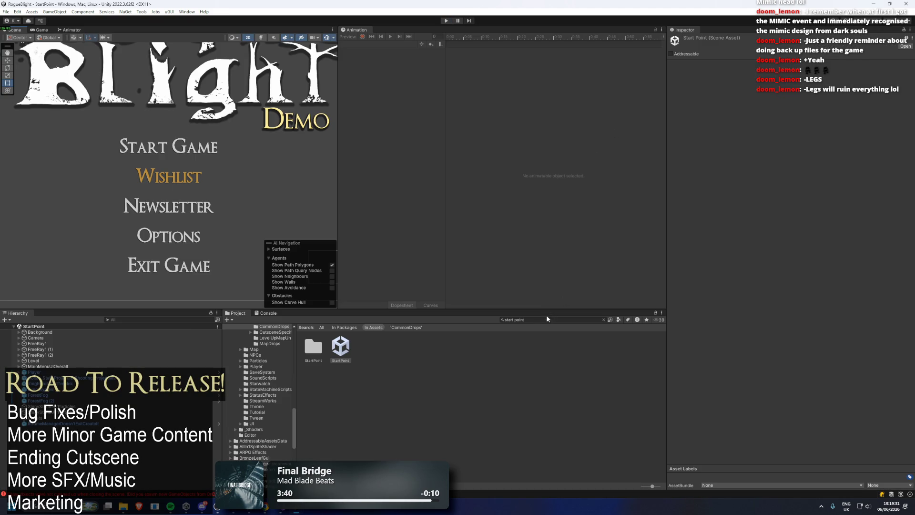
Step: Leave Play mode and bring Visual Studio forward with CustomColorTween.cs
click(545, 321)
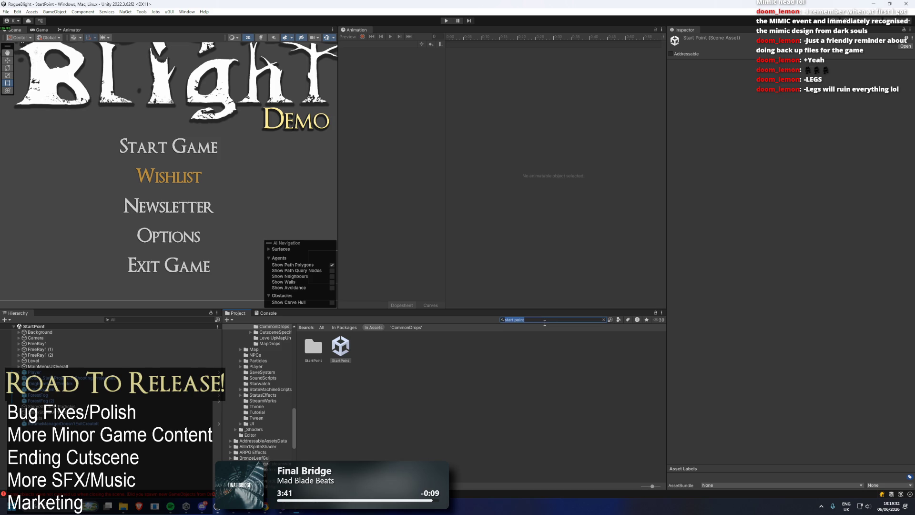
click(888, 2)
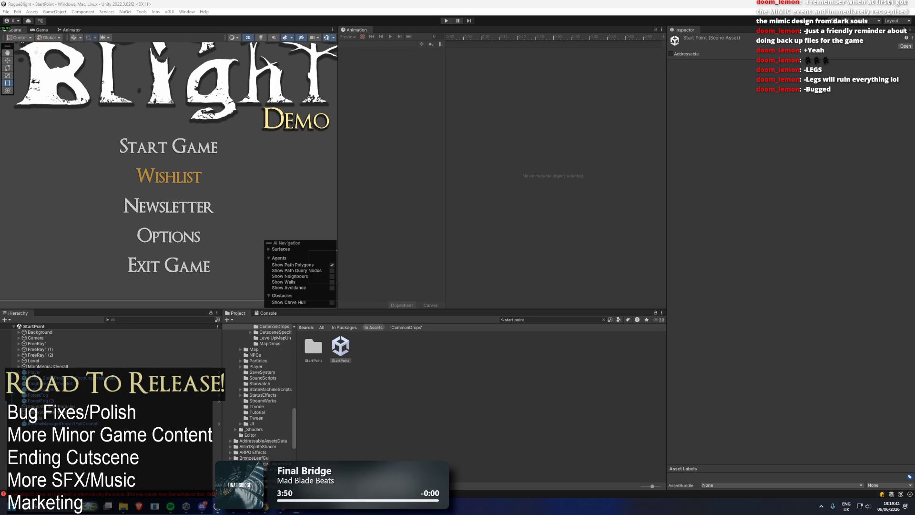
key(alt+Tab)
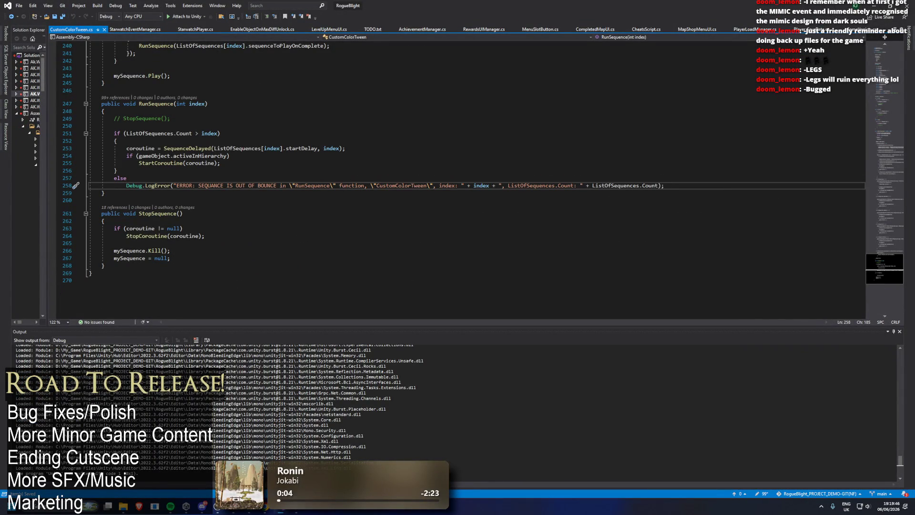
Step: Change RunSequence(3) to RunSequence(2) on line 256 of MapShopMenuUI.cs and let Unity recompile
key(alt+Tab)
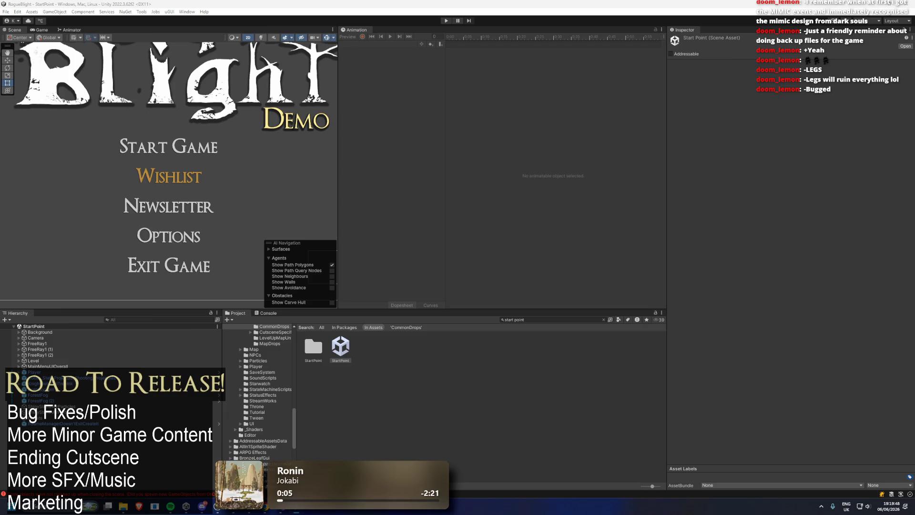
key(alt+Tab)
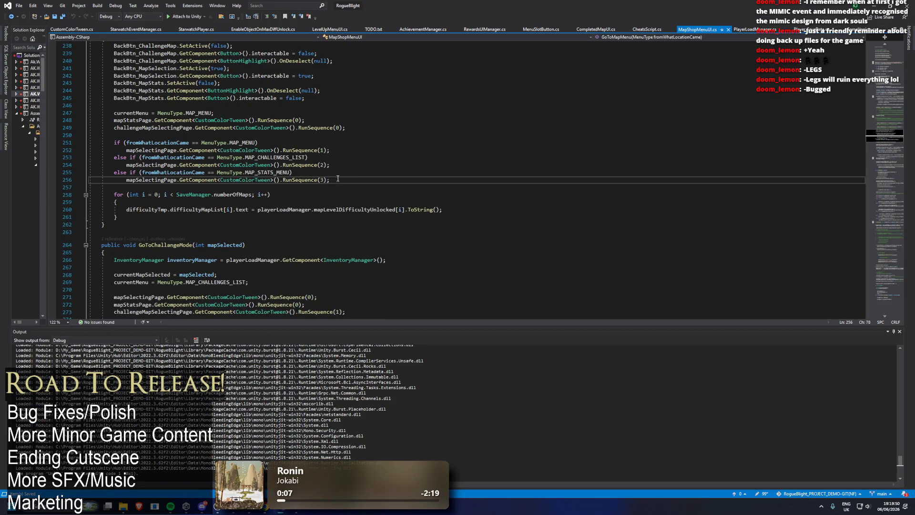
key(Left)
key(Left)
key(BackSpace)
text(2)
key(alt+Tab)
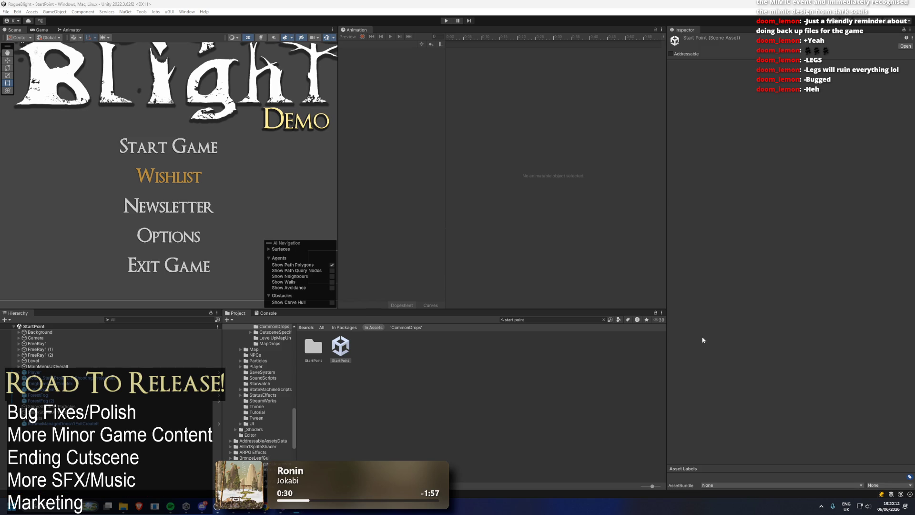
Step: Search MapShopMenuUI.cs for every RunSequence call, then reload scripts in Unity
key(alt+Tab)
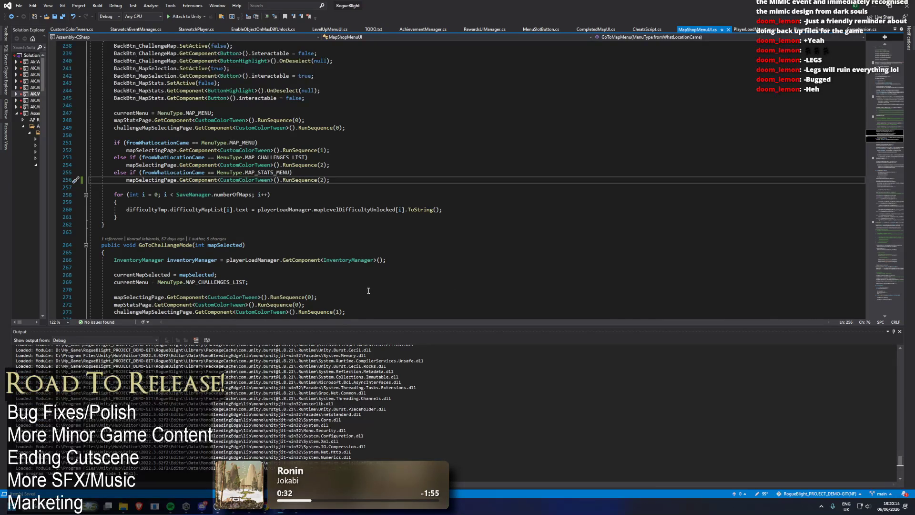
double_click(299, 180)
key(ctrl+f)
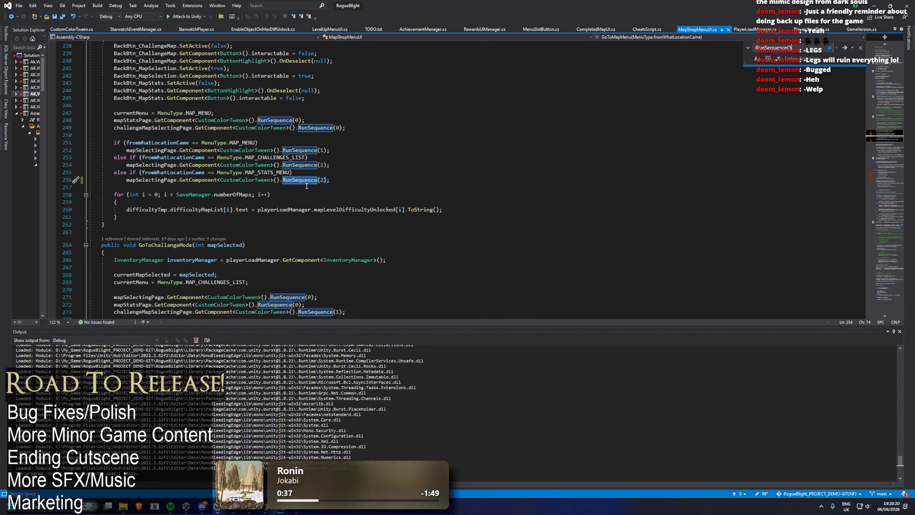
key(alt+Tab)
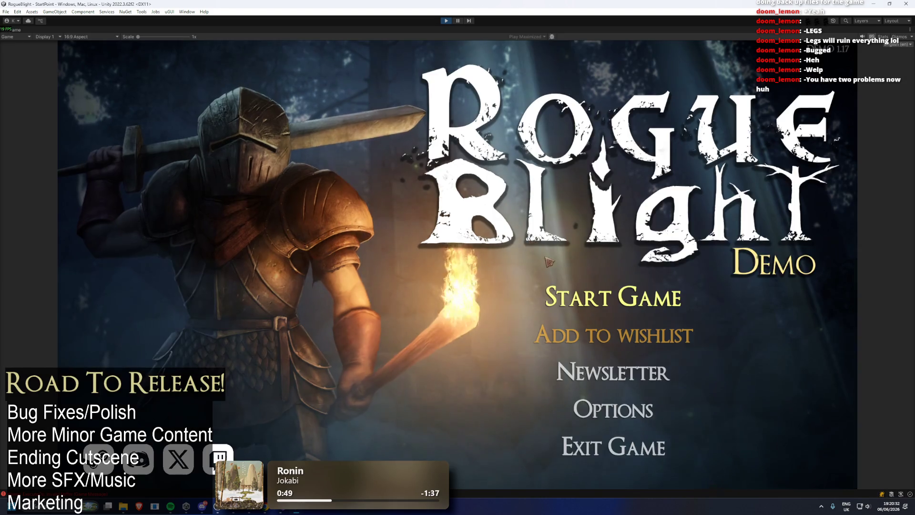
Step: Load the first save slot and walk the character to the map NPC
click(614, 297)
click(619, 255)
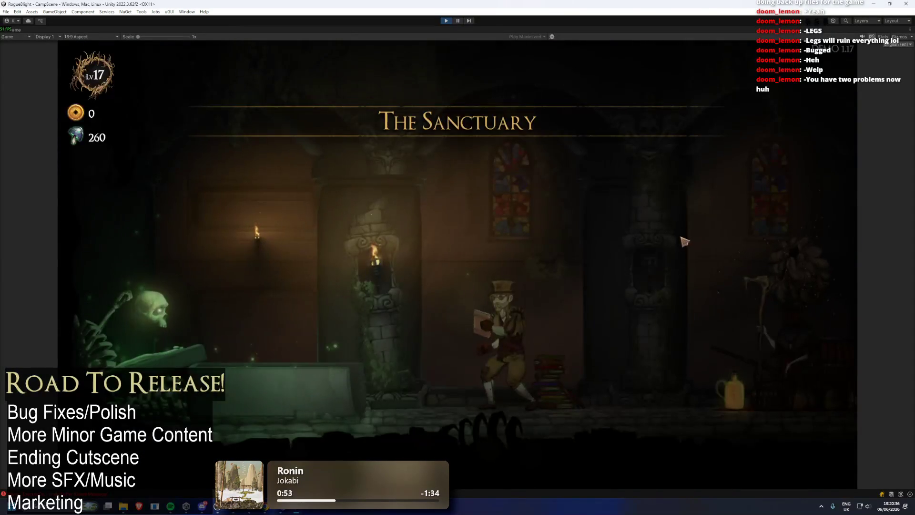
key(d)
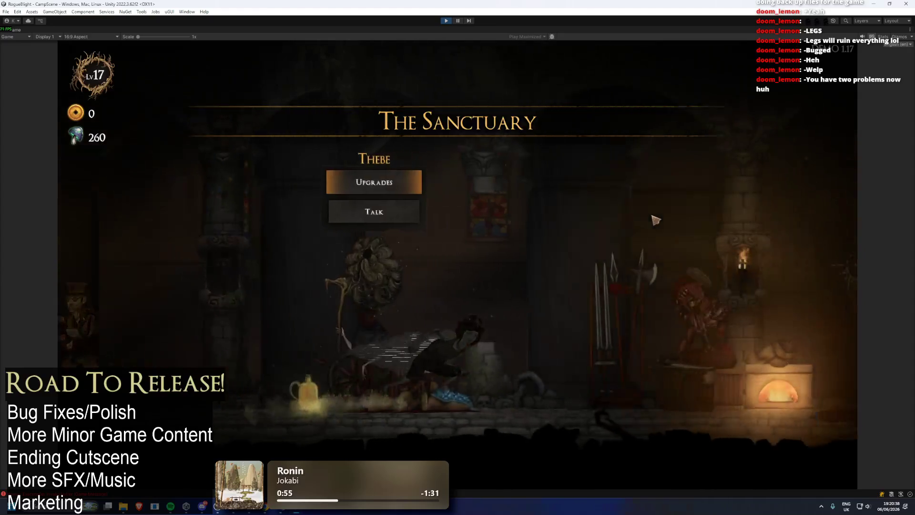
key(d)
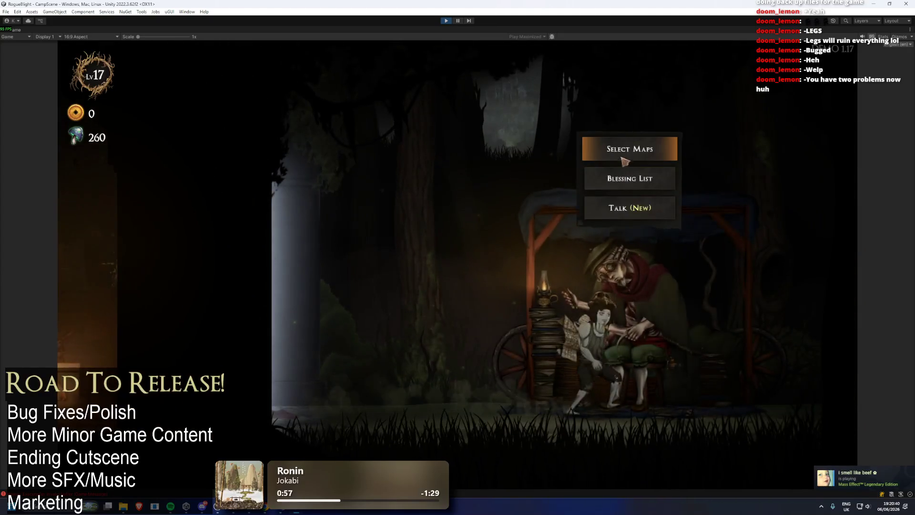
Step: Open and close the map choice dialog and Story Mode panel, then glance at the code
click(625, 160)
key(Escape)
click(627, 153)
click(390, 205)
click(548, 237)
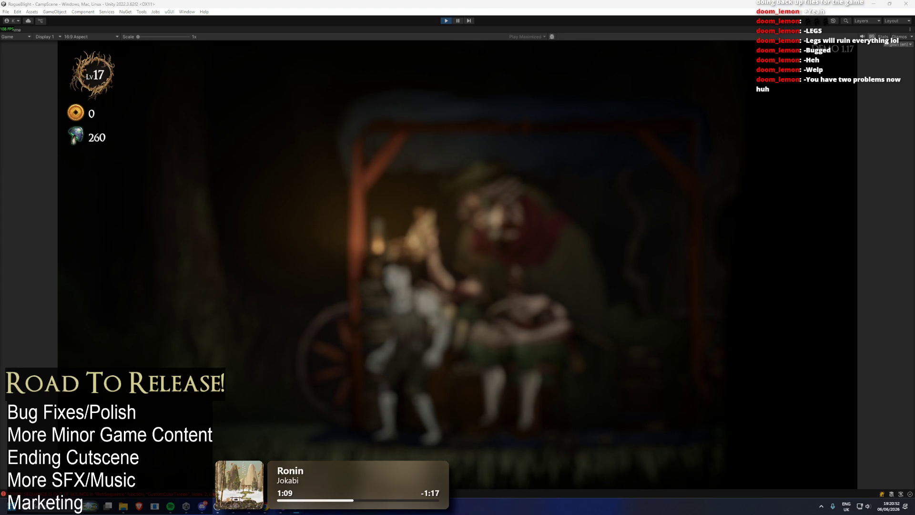
key(alt+Tab)
key(alt+Tab)
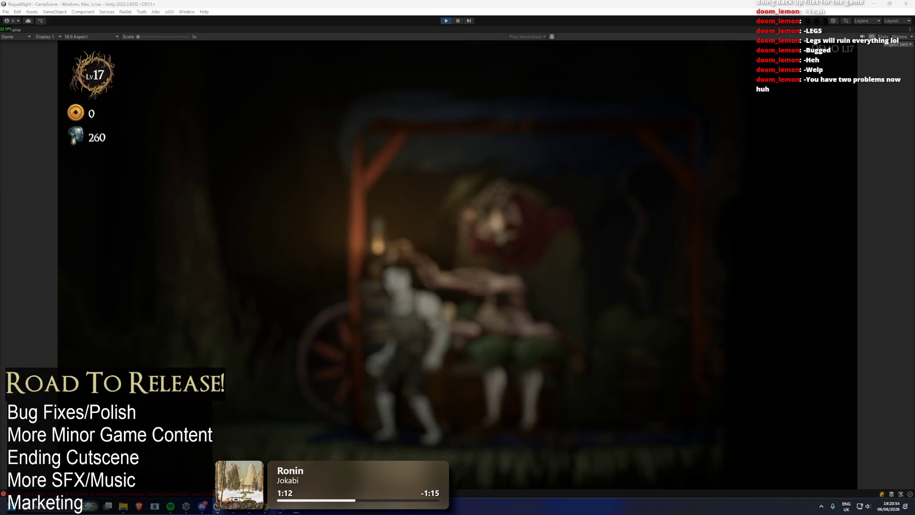
key(alt+Tab)
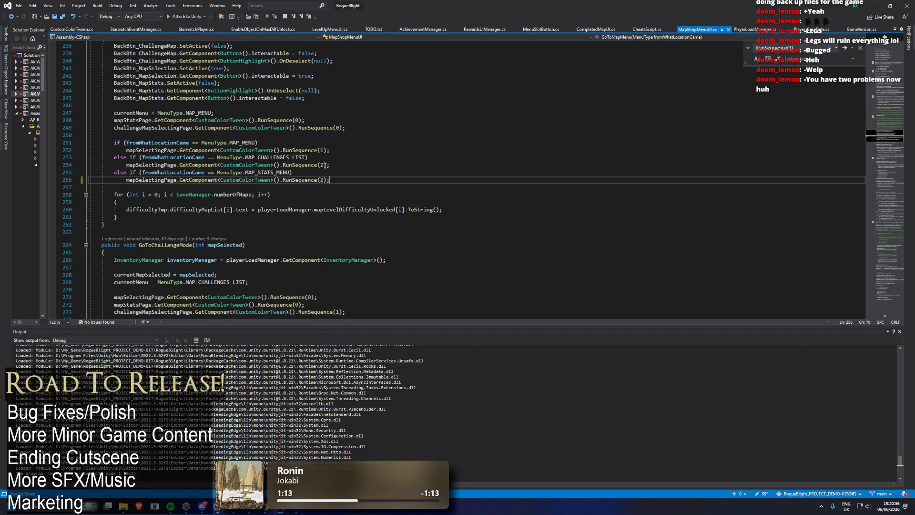
Step: Change line 254's RunSequence(2) to RunSequence(1), save the script, and minimize Visual Studio
click(324, 165)
key(BackSpace)
text(1)
key(Down)
key(Down)
key(ctrl+s)
click(874, 6)
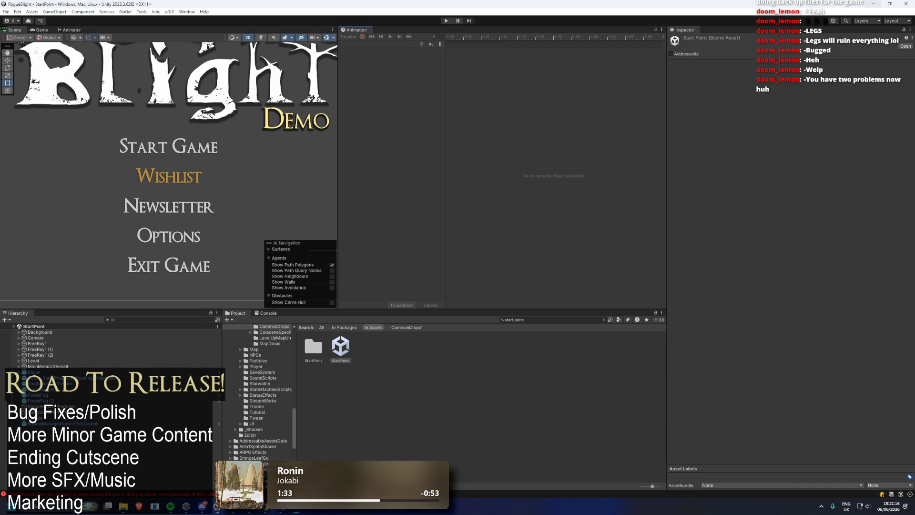
Step: Enter Play mode, load the first save slot, and walk to the map NPC
click(448, 22)
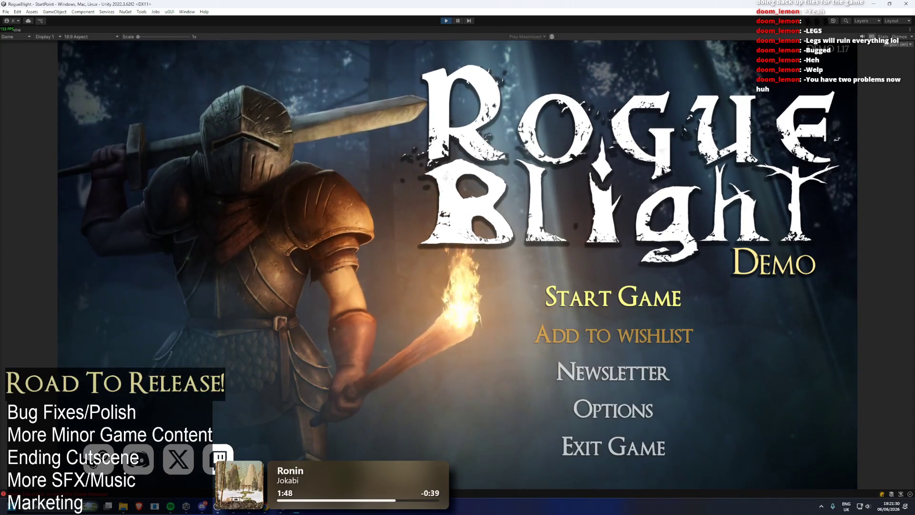
key(Return)
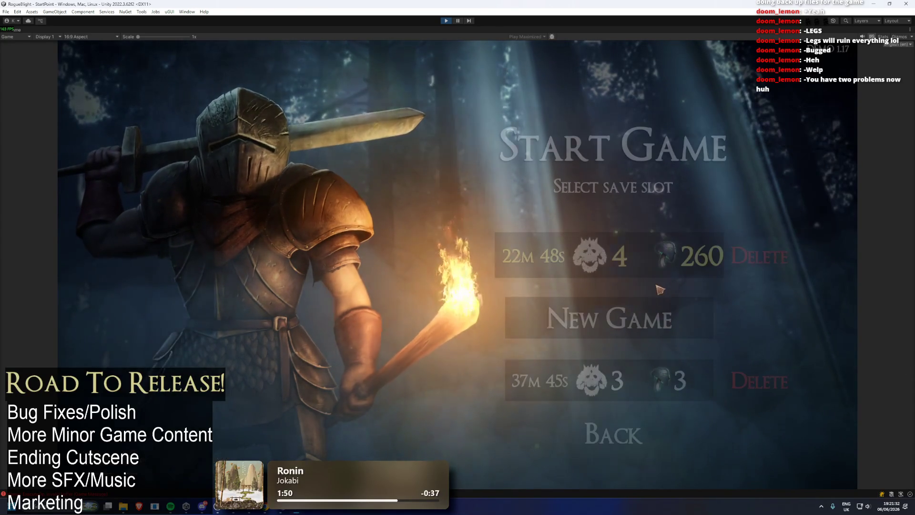
key(Return)
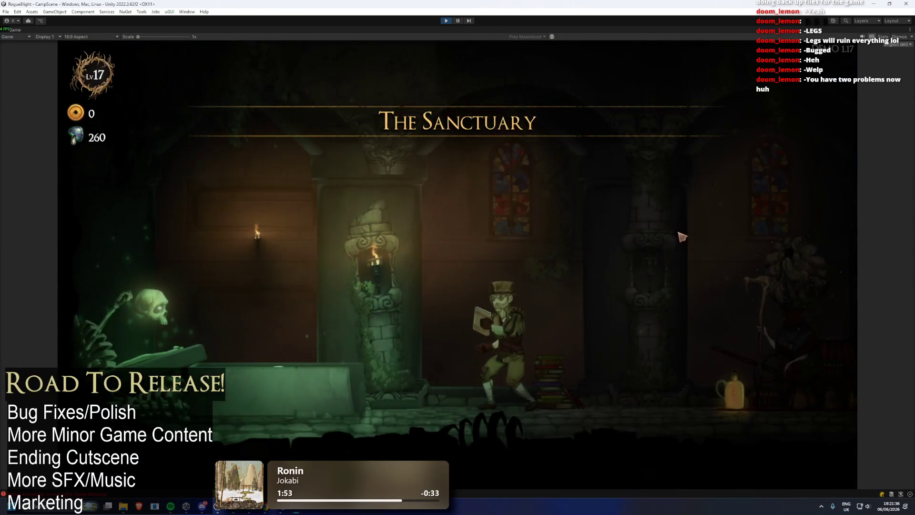
key(a)
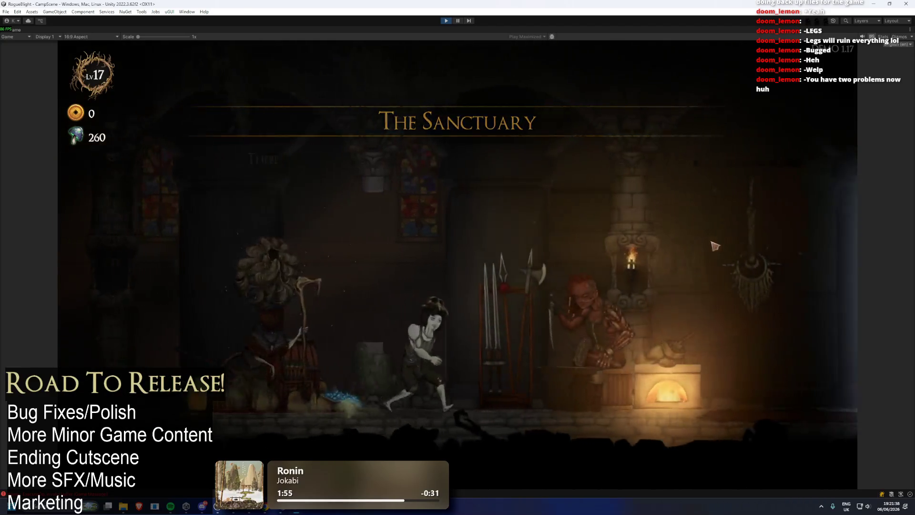
key(e)
key(d)
key(e)
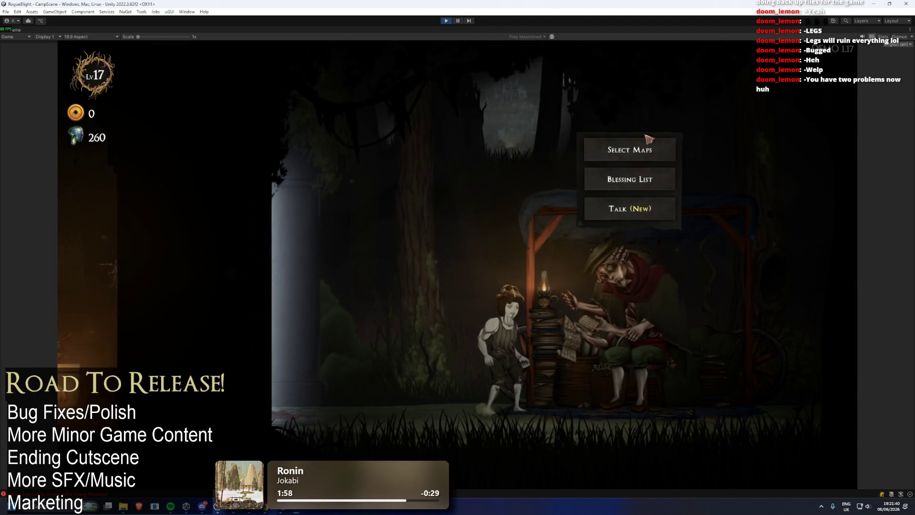
Step: Test opening and backing out of the map choice and Story Mode panels with the mouse
click(620, 147)
key(Escape)
click(620, 147)
click(389, 205)
click(481, 283)
click(436, 204)
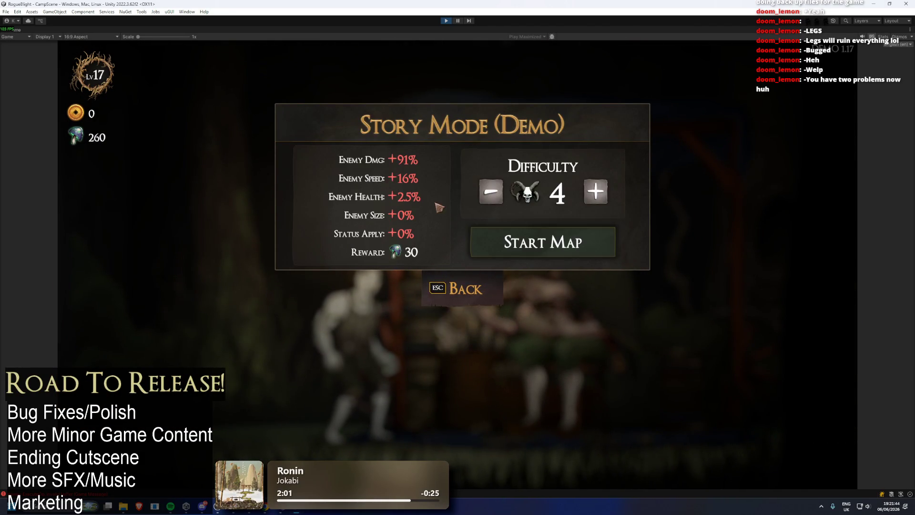
click(466, 231)
key(Escape)
click(627, 150)
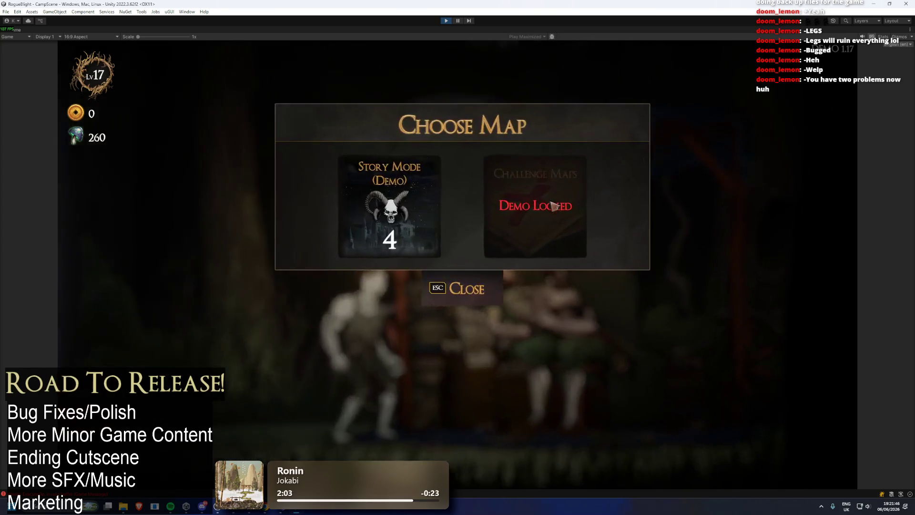
click(429, 205)
click(490, 276)
click(490, 276)
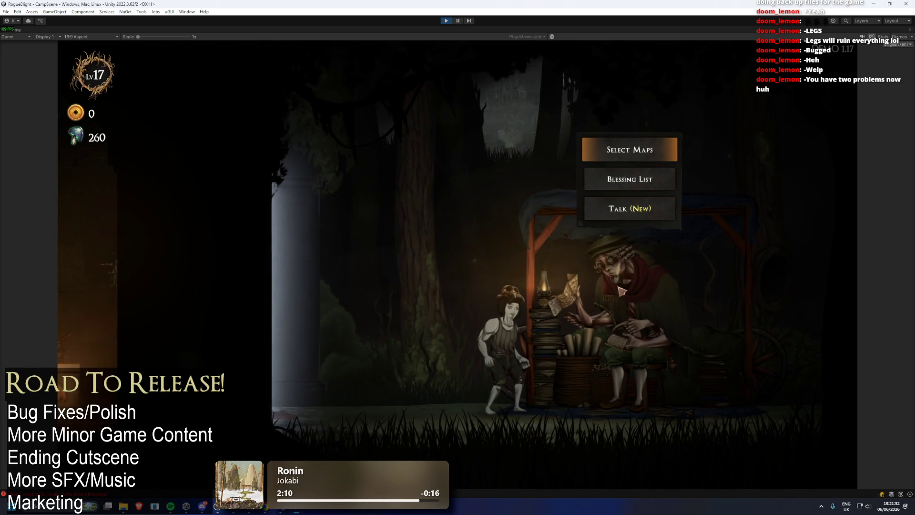
Step: Repeat the map choice and Story Mode panel test using controller-style Return and Escape
key(Return)
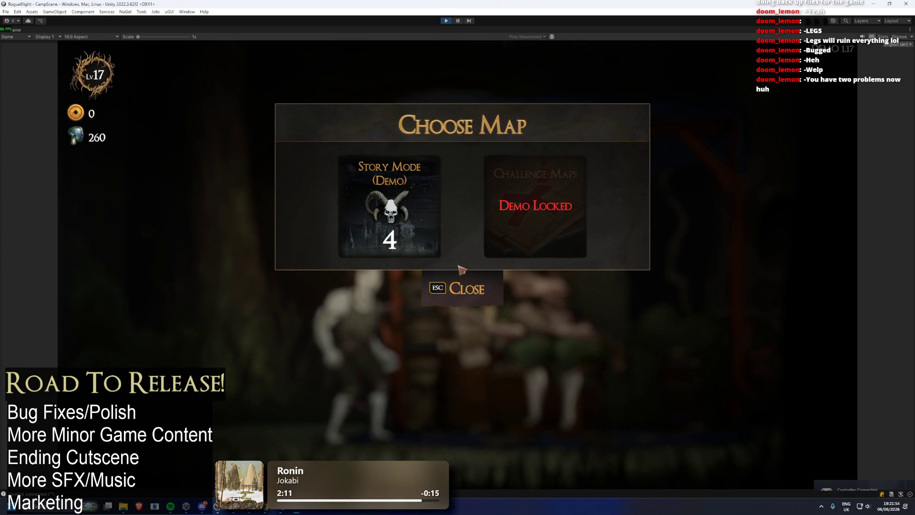
key(Escape)
key(Return)
key(Return)
key(Escape)
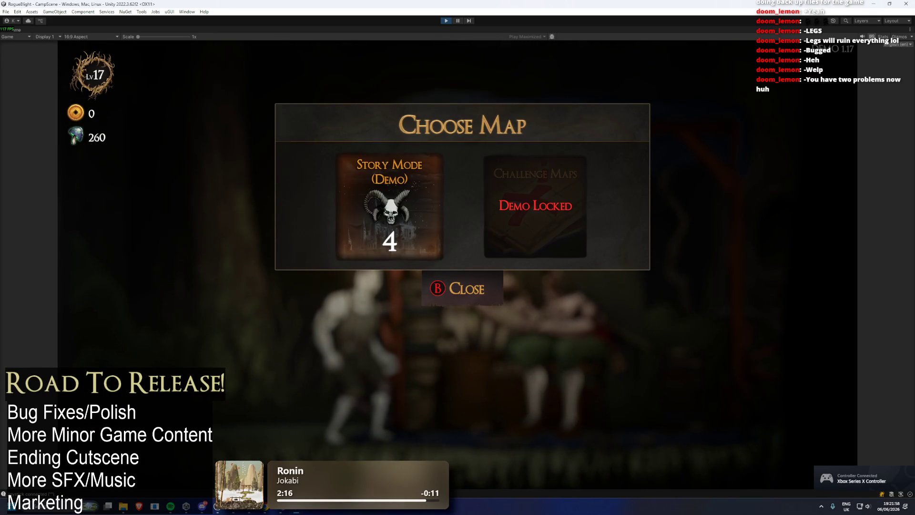
key(Escape)
key(Return)
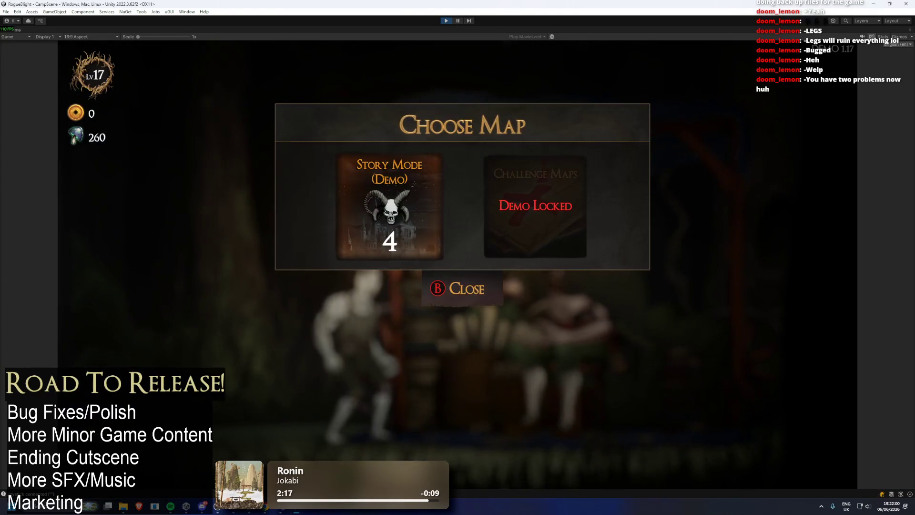
key(Return)
key(Escape)
key(Escape)
Step: Reopen the Story Mode panel and start the Story Mode map at difficulty 4
key(Return)
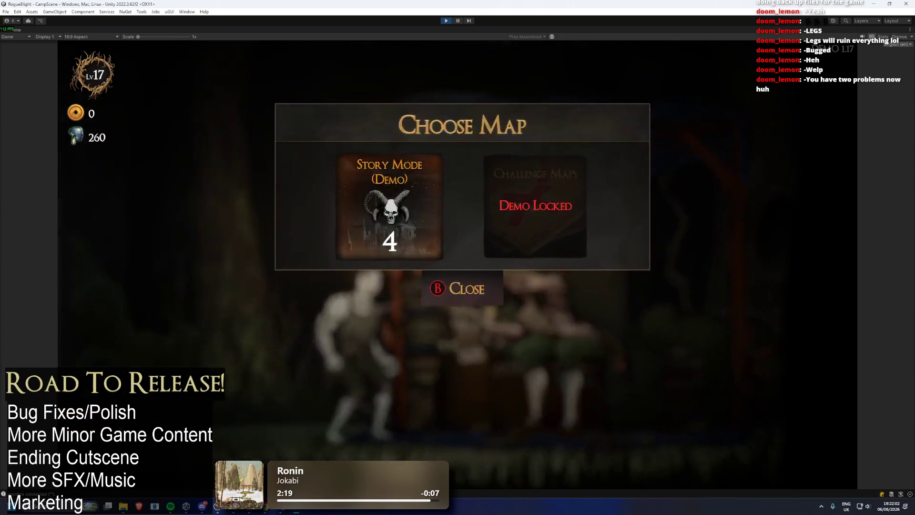
key(Escape)
key(Return)
key(Escape)
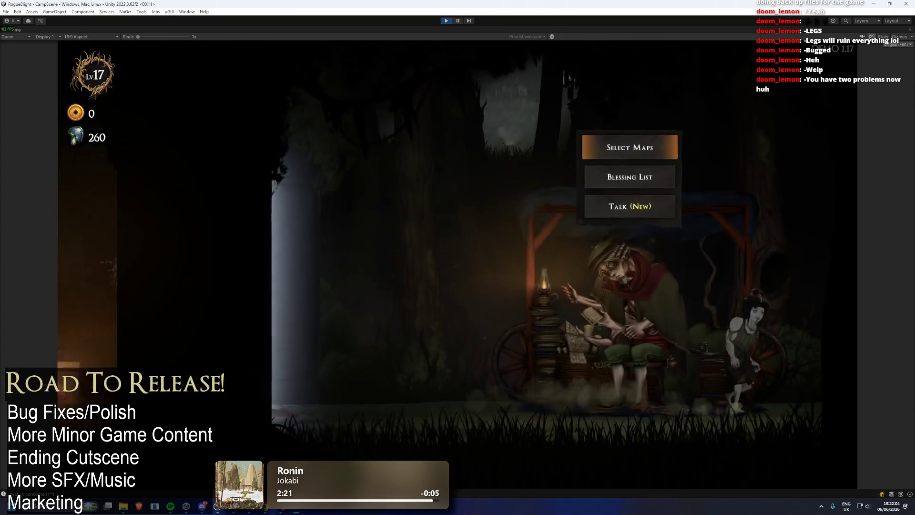
key(Return)
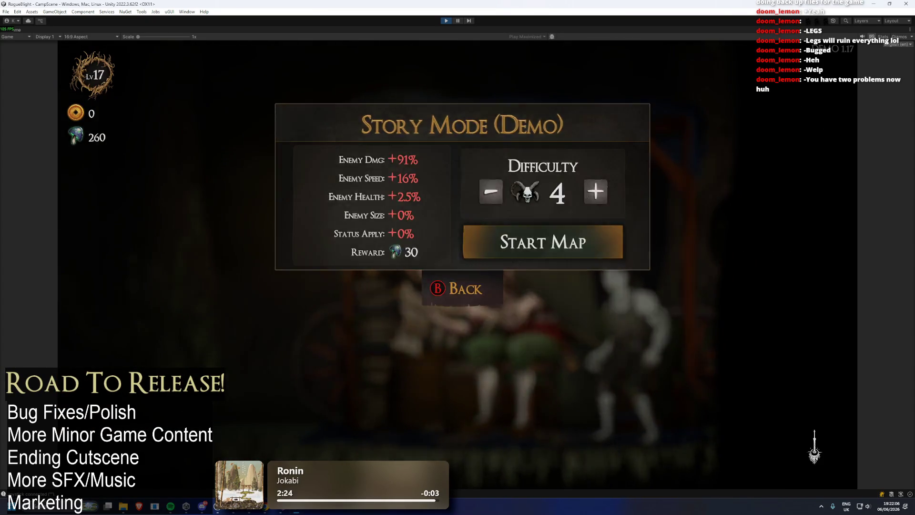
key(Return)
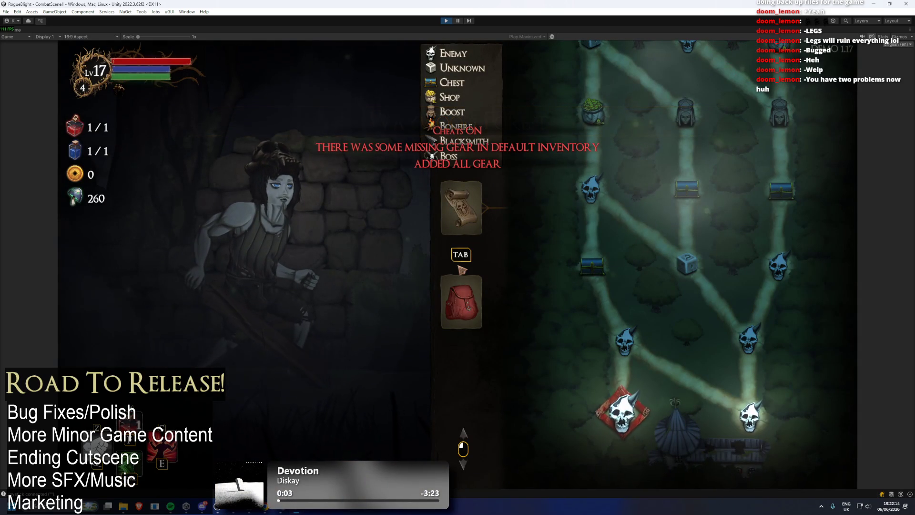
Step: In Equipment, browse the head items, equip Thebe's Beehive, then equip the Boots of Endurance
key(Tab)
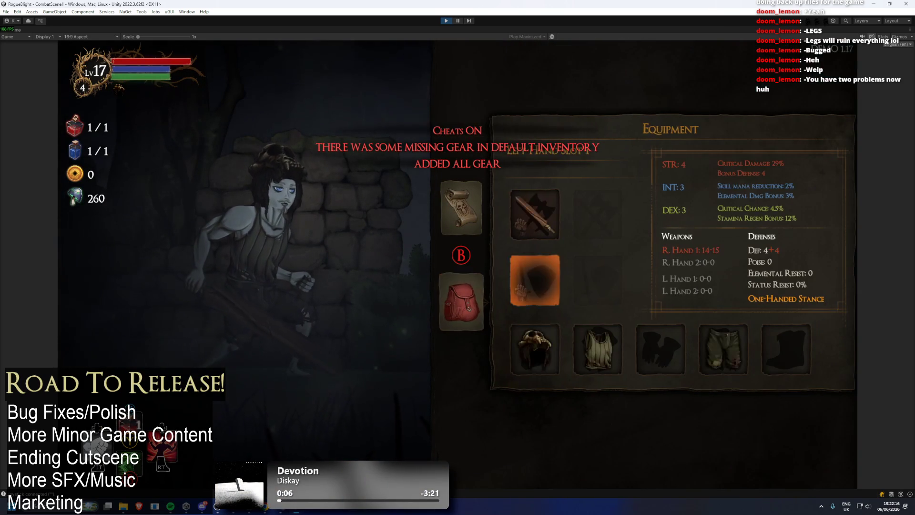
key(Return)
key(Down)
key(Down)
key(Down)
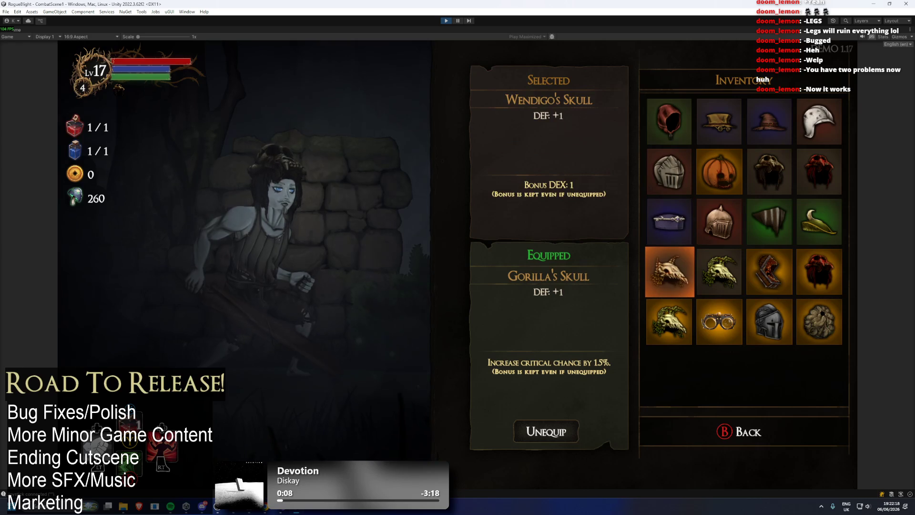
key(Down)
key(Right)
key(Right)
key(Right)
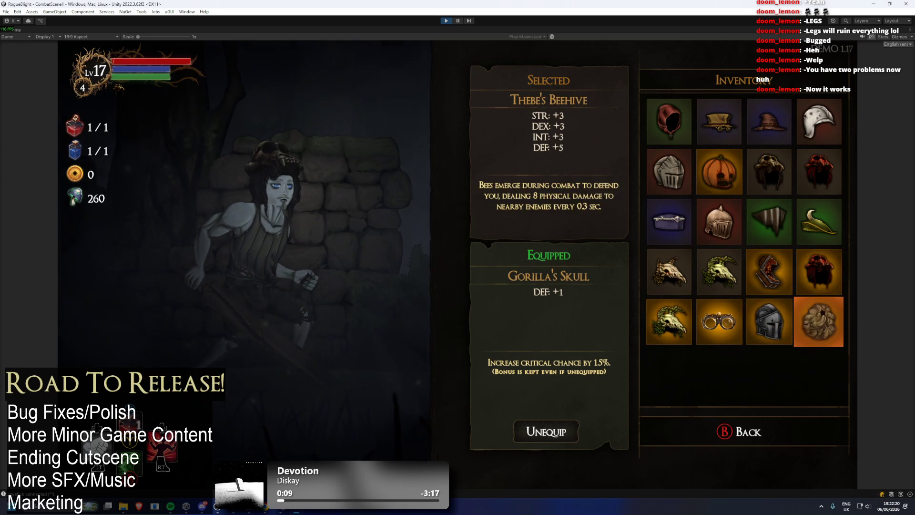
key(Left)
key(Right)
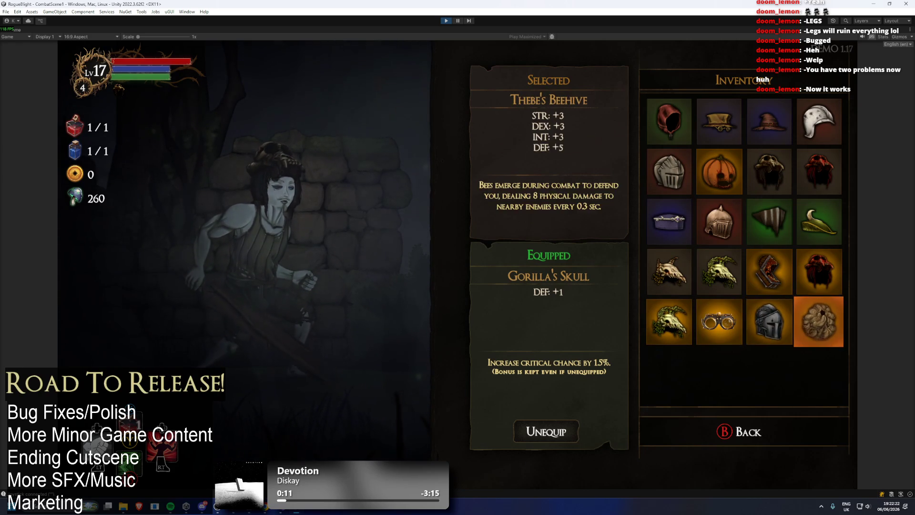
key(Left)
key(Left)
key(Right)
key(Right)
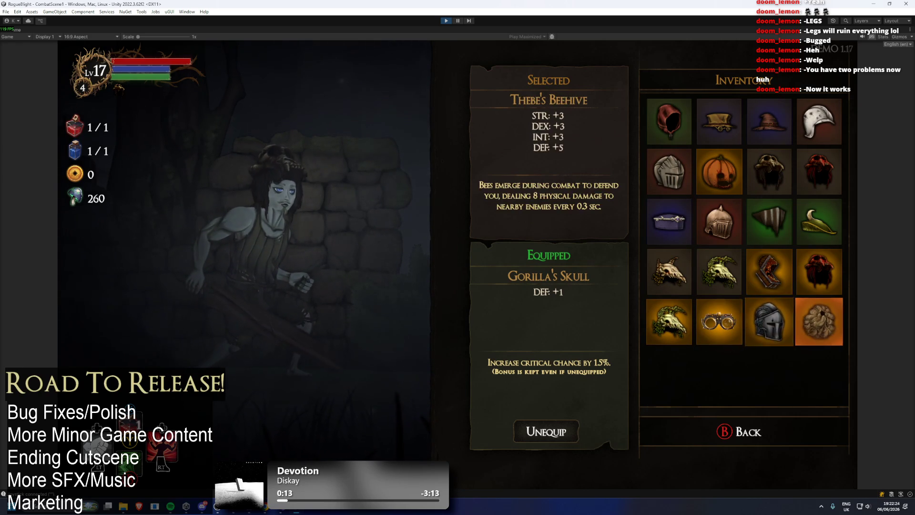
key(Return)
key(Right)
key(Right)
key(Right)
key(Right)
key(Return)
key(Down)
key(Down)
key(Down)
key(Down)
key(Return)
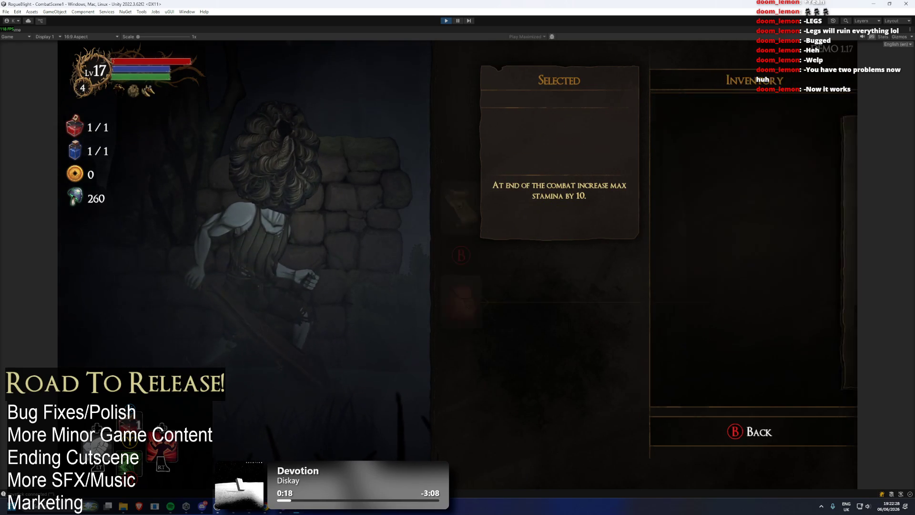
Step: Peek into the legs, gloves and body inventories, then browse body armour to Gorilla's Armor
key(Left)
key(Return)
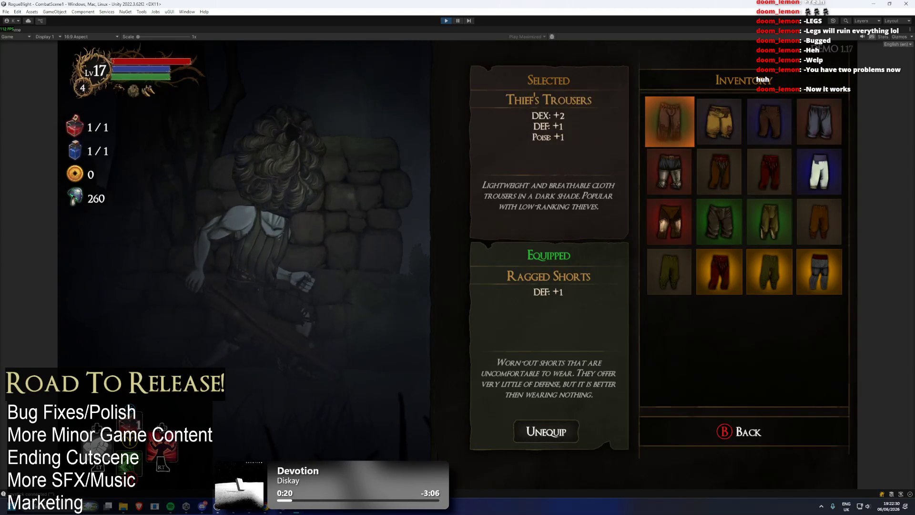
key(Escape)
key(Left)
key(Return)
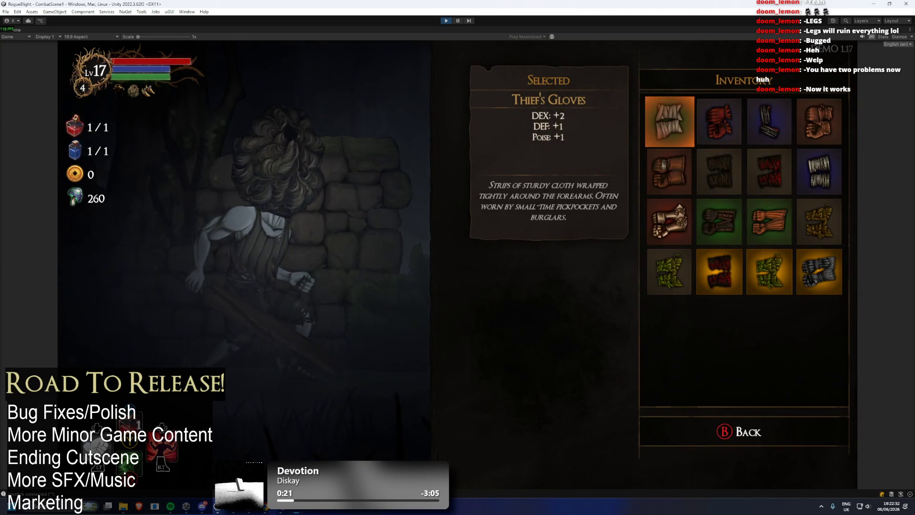
key(Escape)
key(Left)
key(Return)
key(Escape)
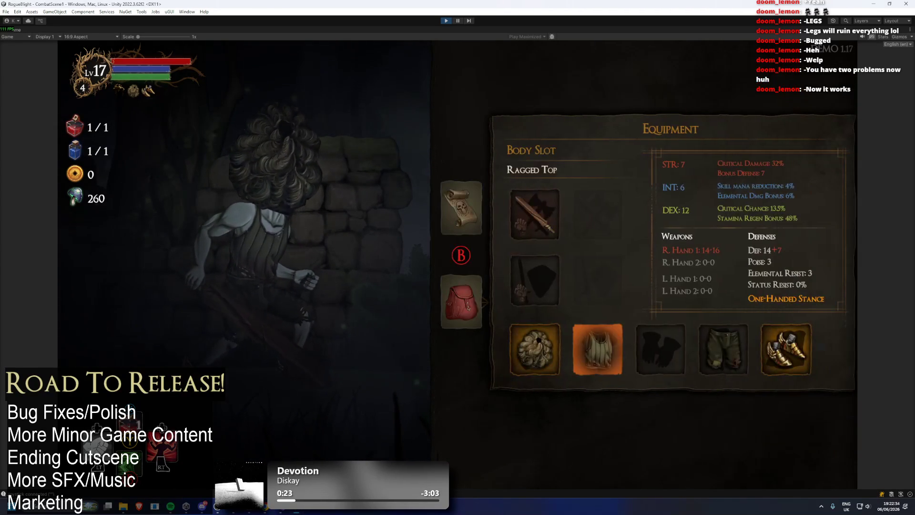
key(Left)
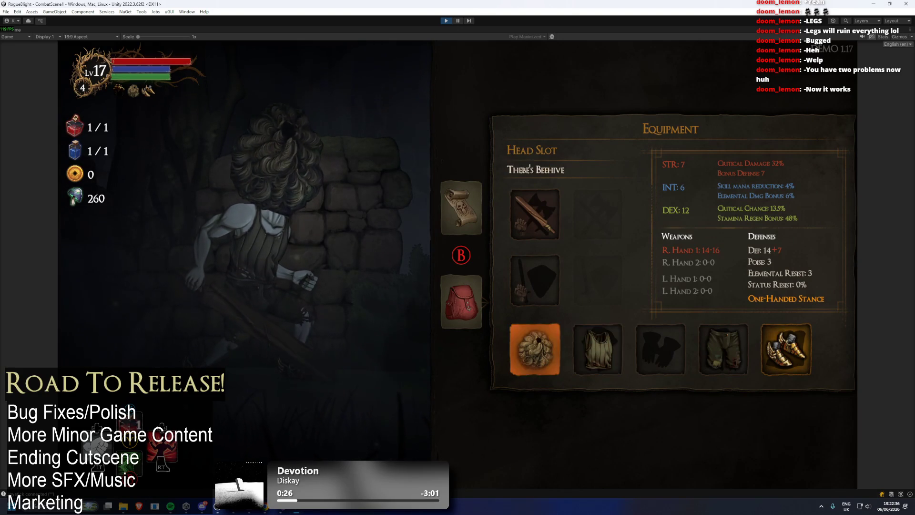
key(Right)
key(Return)
key(Down)
key(Right)
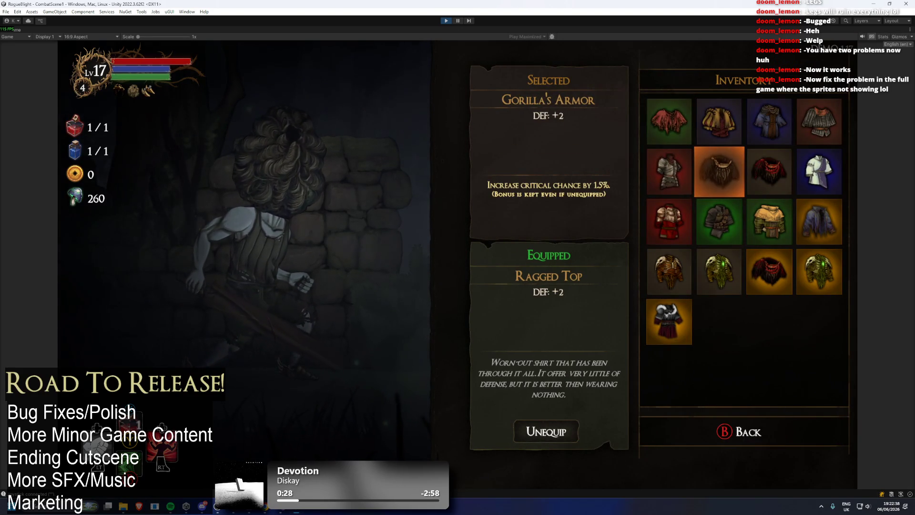
key(Return)
key(Return)
Step: Equip a different armor and pick gloves after comparing Poacher's Gloves and Bloody Gorilla's Armlets
key(Down)
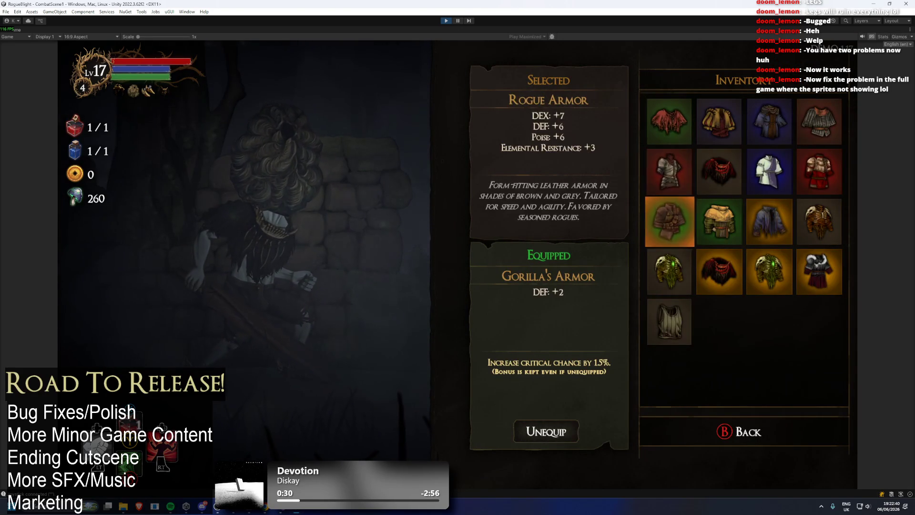
key(Down)
key(Return)
key(Right)
key(Return)
key(Down)
key(Down)
key(Right)
key(Right)
key(Up)
key(Down)
key(Up)
key(Down)
key(Up)
key(Right)
key(Left)
Step: Look through the trousers and boots up to Bloody Gorilla's Boots, then travel into the forest battle
key(Down)
key(Down)
key(Return)
key(Right)
key(Return)
key(Down)
key(Down)
key(Down)
key(Return)
key(Right)
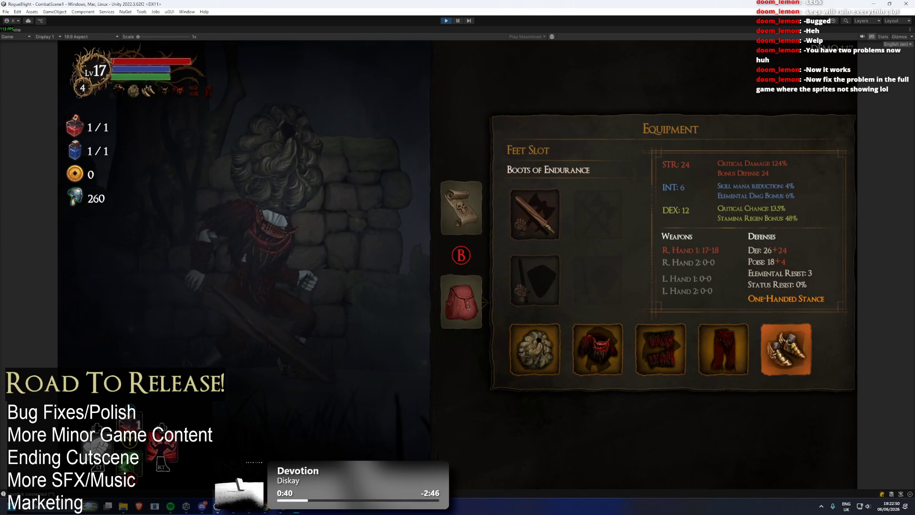
key(Return)
key(Down)
key(Down)
key(Down)
key(Right)
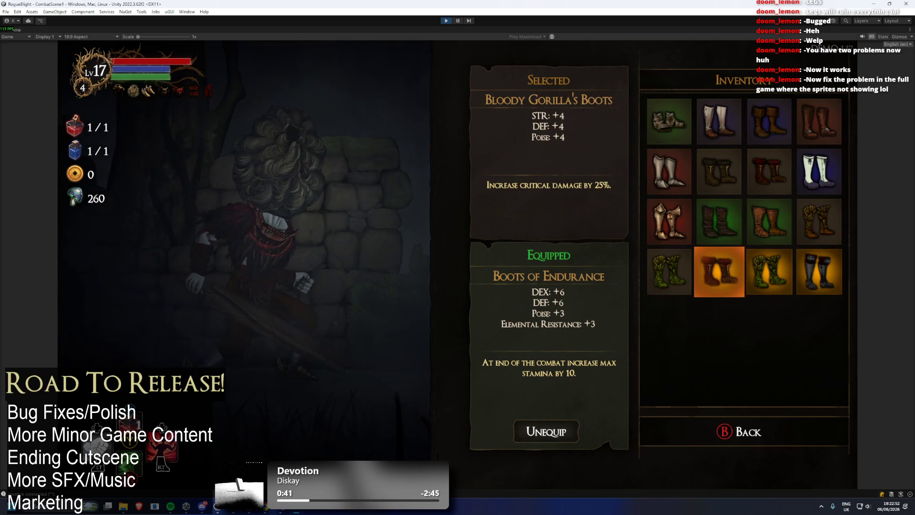
key(Escape)
key(Escape)
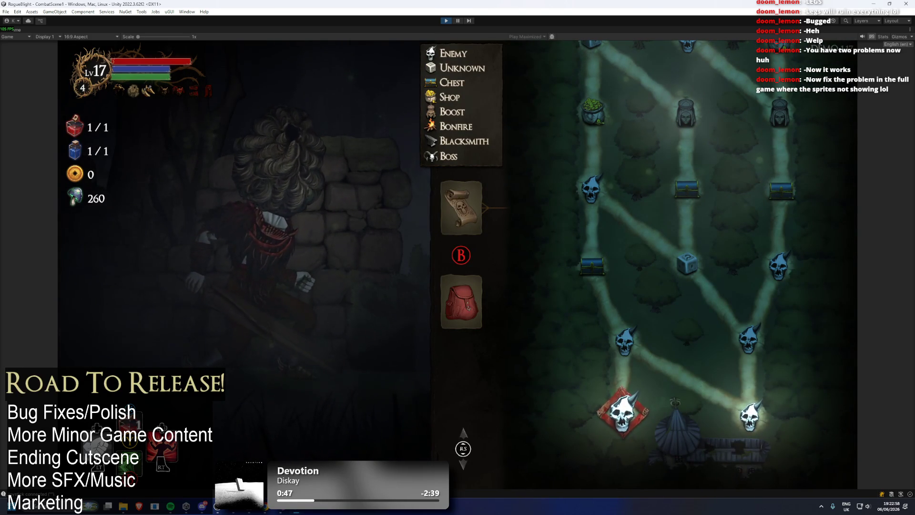
key(Return)
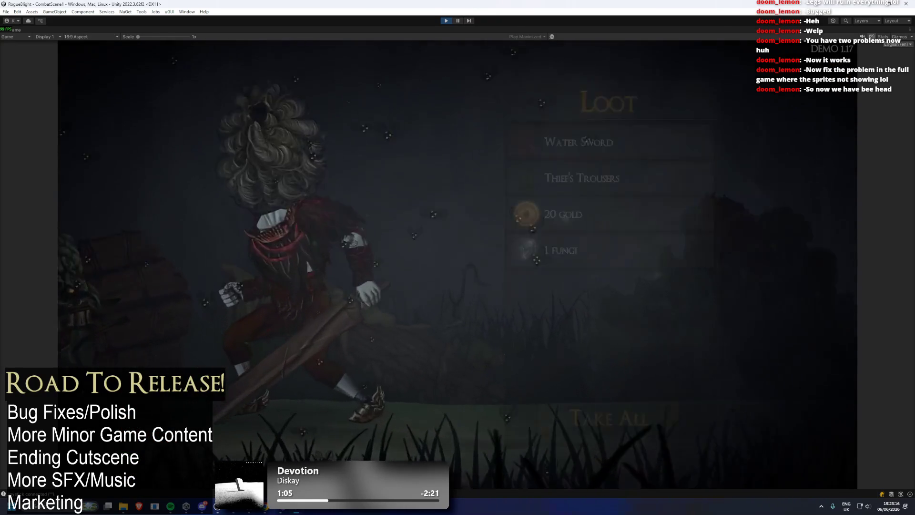
Step: Take all the battle loot and browse the left-hand weapon list down to Greed Sword
key(Return)
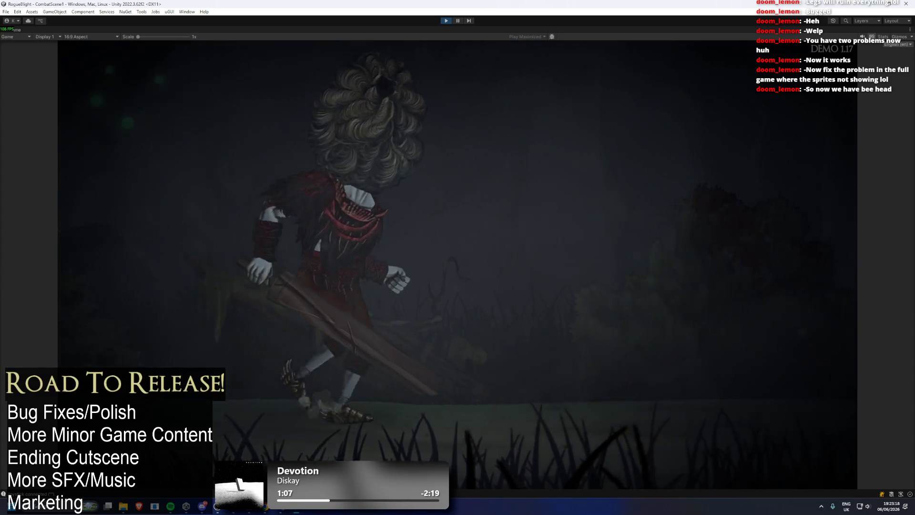
key(Down)
key(Return)
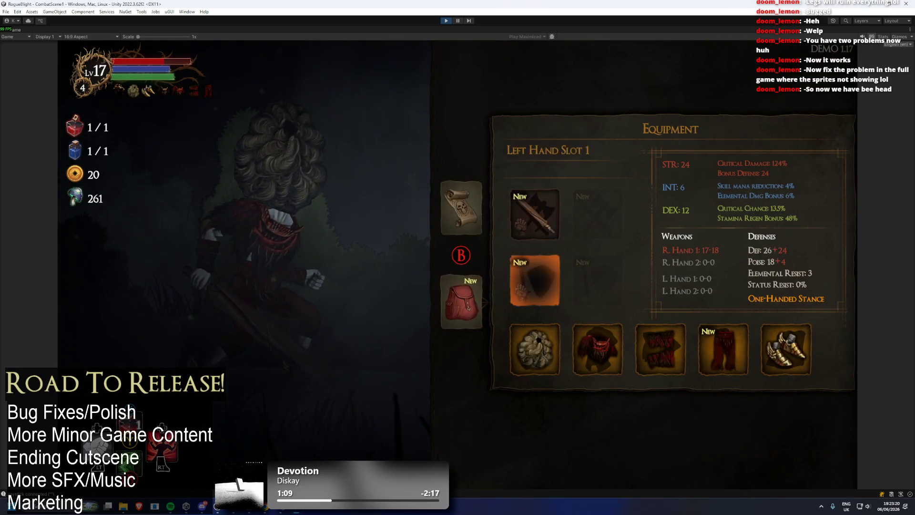
key(Return)
key(Escape)
key(Down)
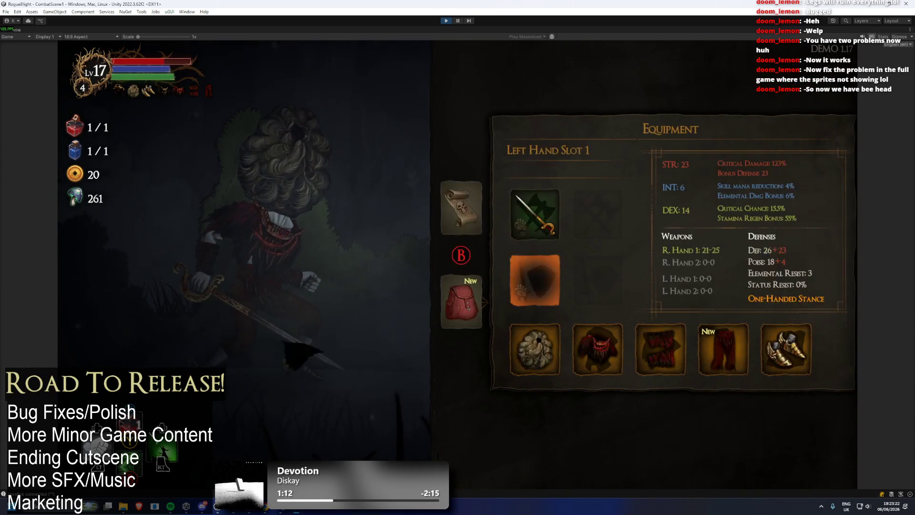
key(Return)
key(Down)
key(Down)
key(Down)
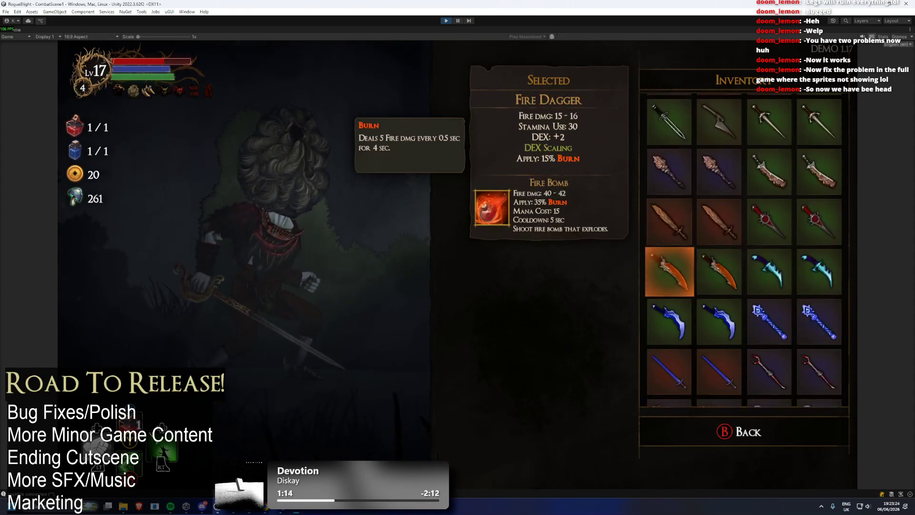
key(Down)
key(Down)
key(Down)
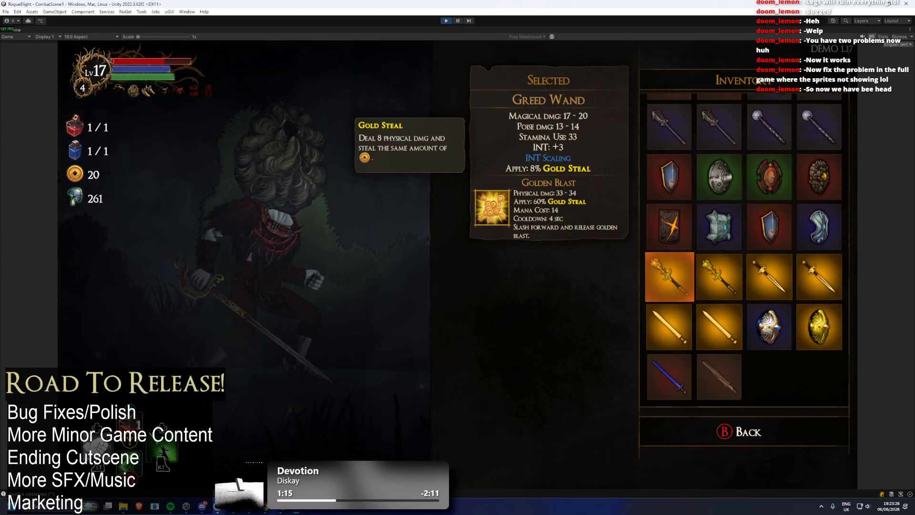
key(Up)
key(Escape)
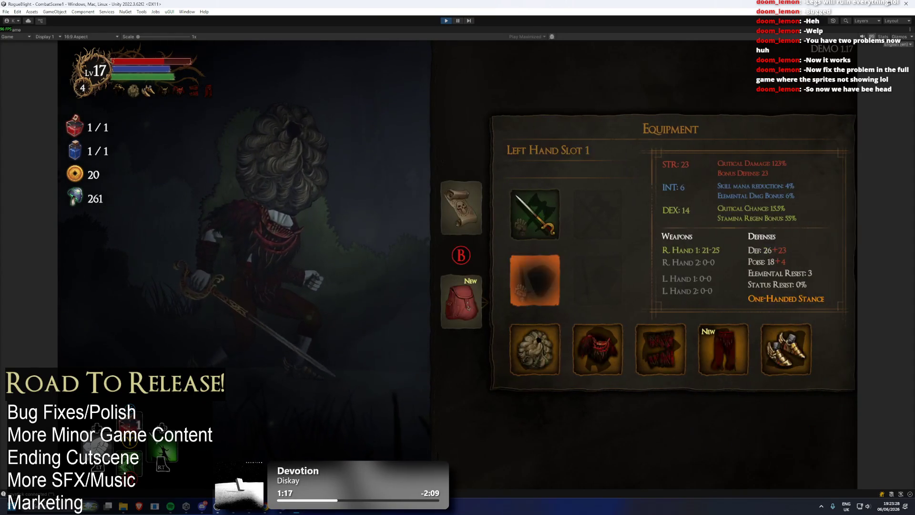
Step: Equip Fire Sword in Left Hand Slot 1 for a dual-wield stance
key(Down)
key(Return)
key(Right)
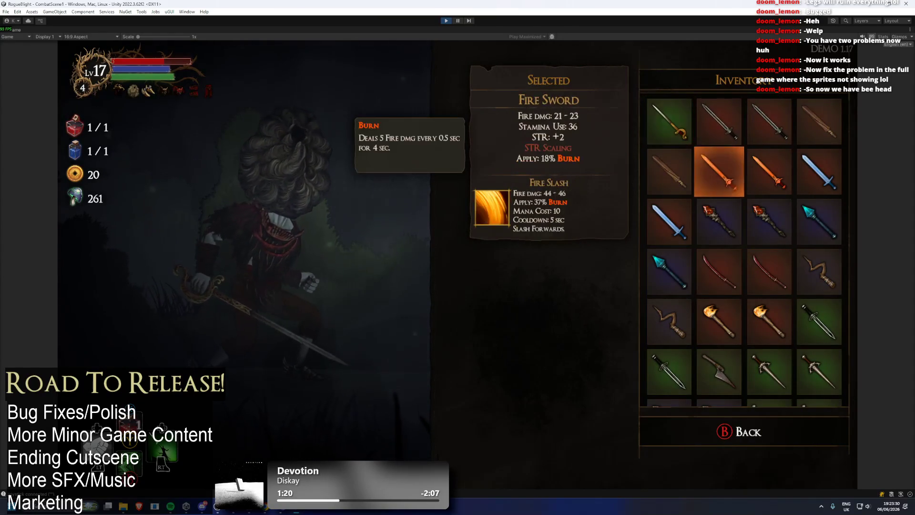
key(Escape)
key(Escape)
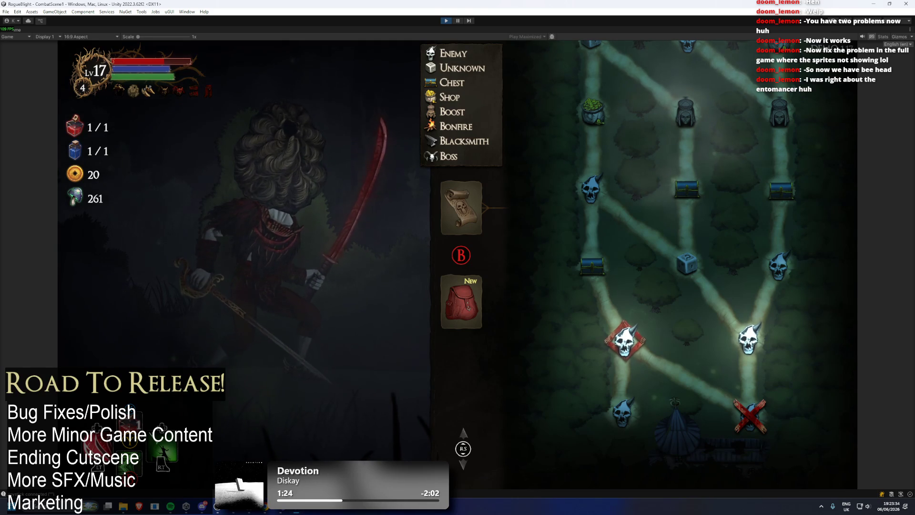
Step: Review the equipped item slots, then bring up the game's pause menu
key(Left)
key(Return)
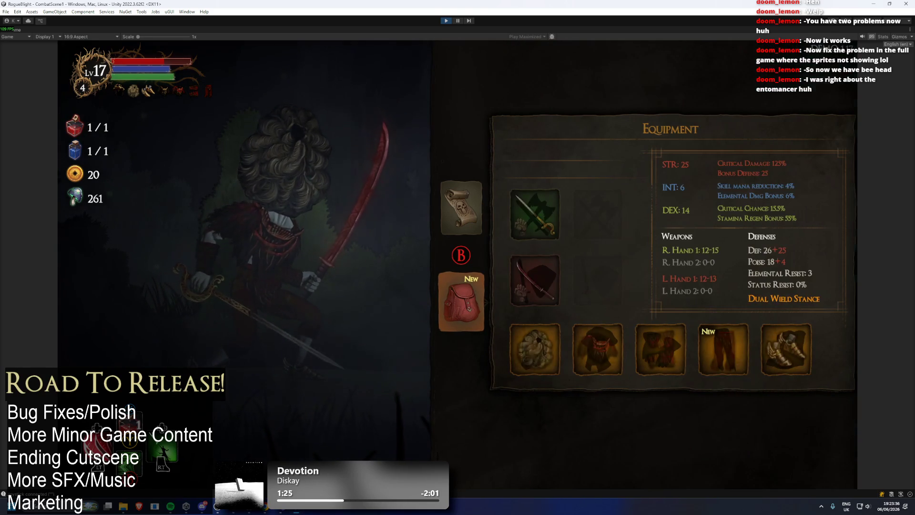
key(Right)
key(Down)
key(Right)
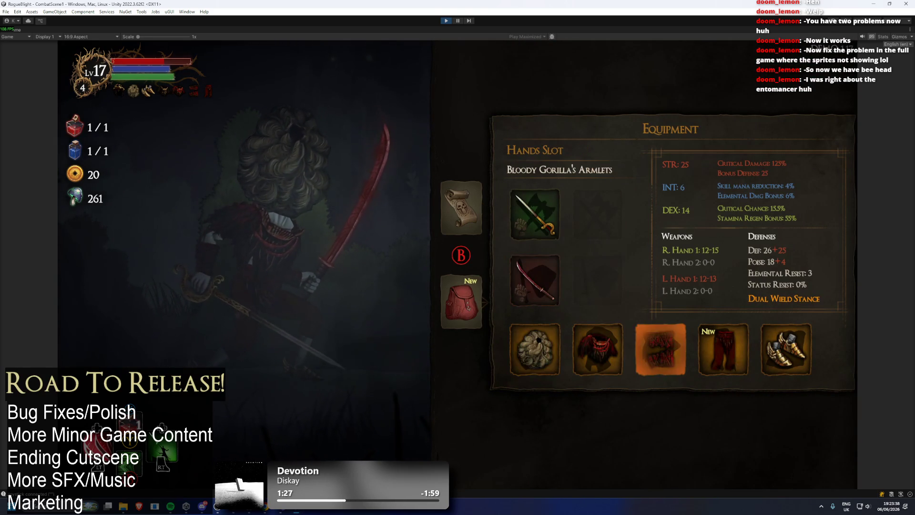
key(Right)
key(Escape)
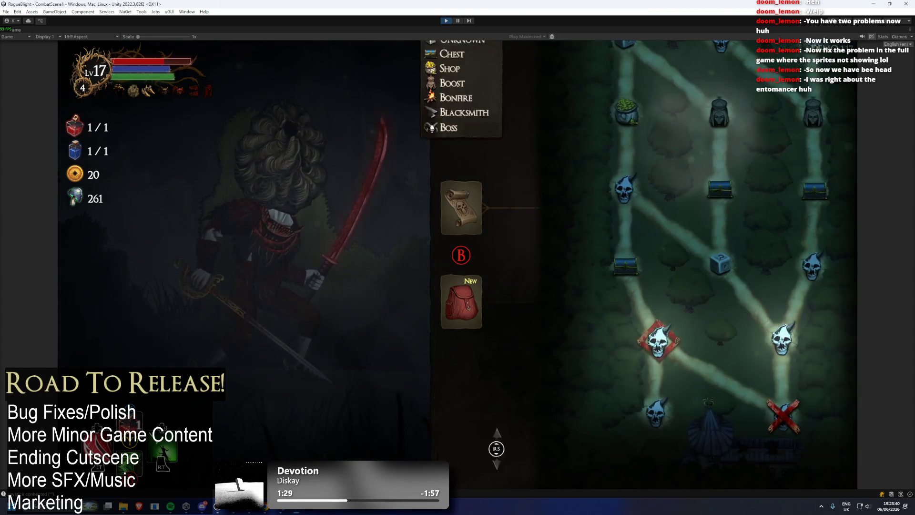
key(Escape)
key(Down)
key(Down)
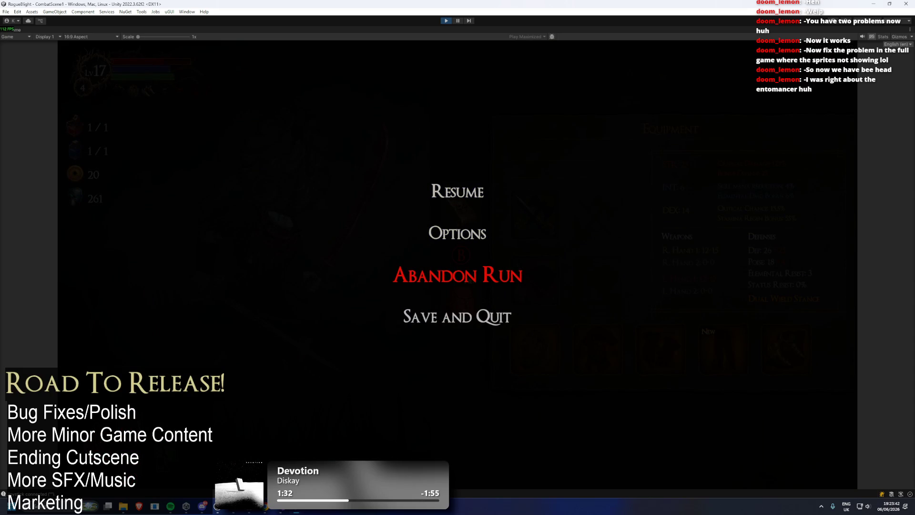
Step: Save and Quit the run, then reload the saved game from the main menu
key(Down)
key(Up)
key(Up)
key(Down)
key(Down)
key(Return)
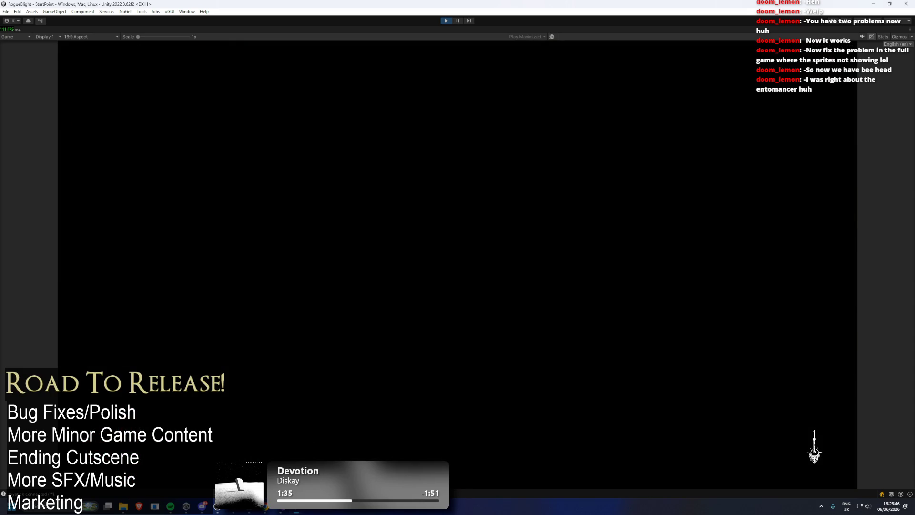
key(Return)
key(Return)
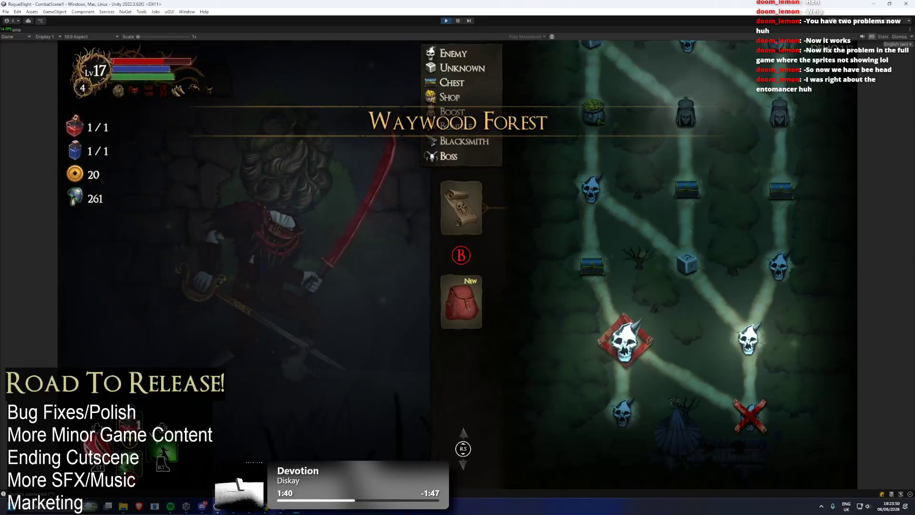
Step: Toggle the map and equipment screens, then stop and restart Play mode in The Sanctuary
key(Tab)
key(Tab)
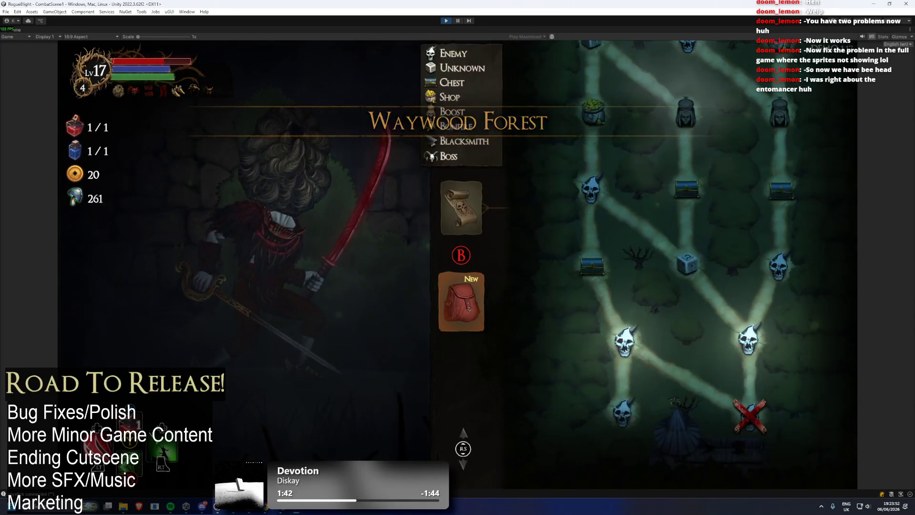
key(Tab)
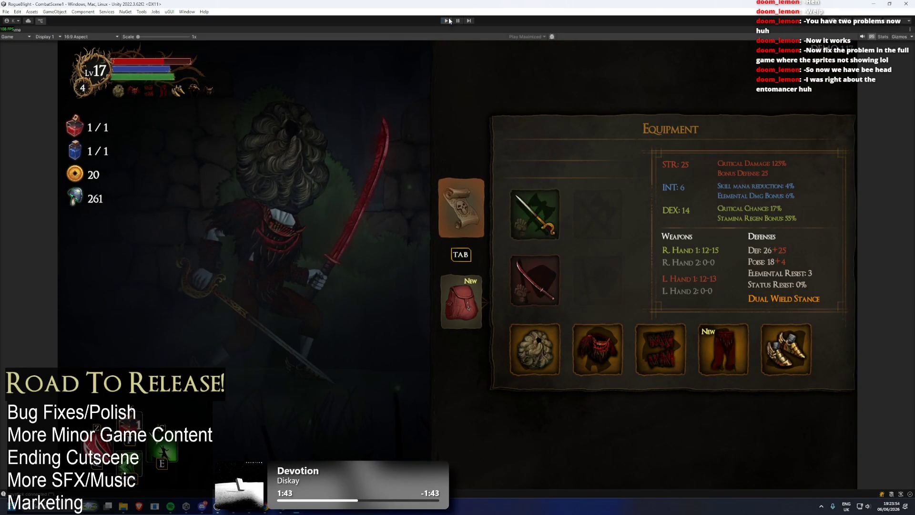
click(447, 21)
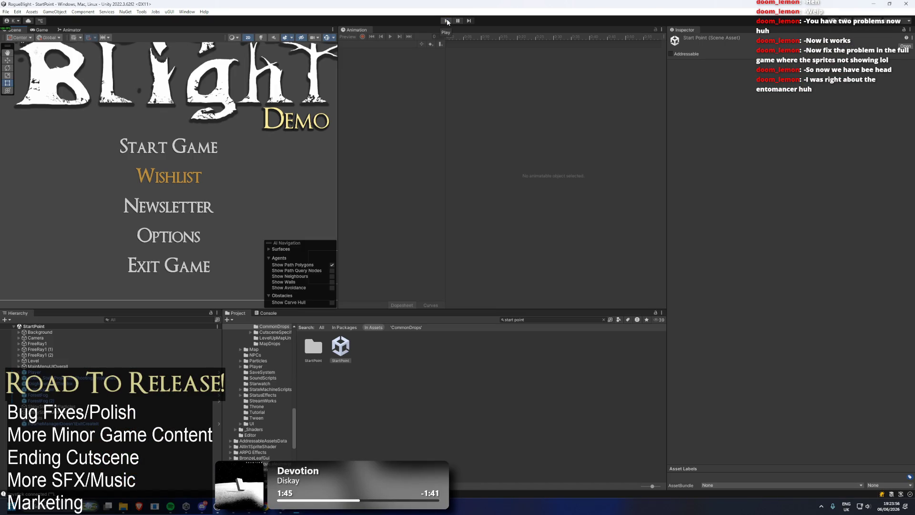
click(447, 21)
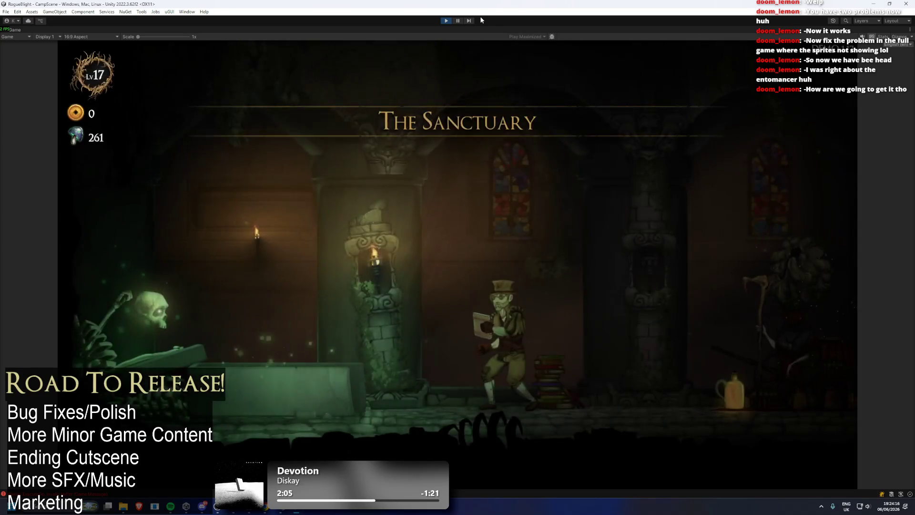
Step: Open Thebe's Upgrades and browse the Fortune and Stats & Defence pages
key(Right)
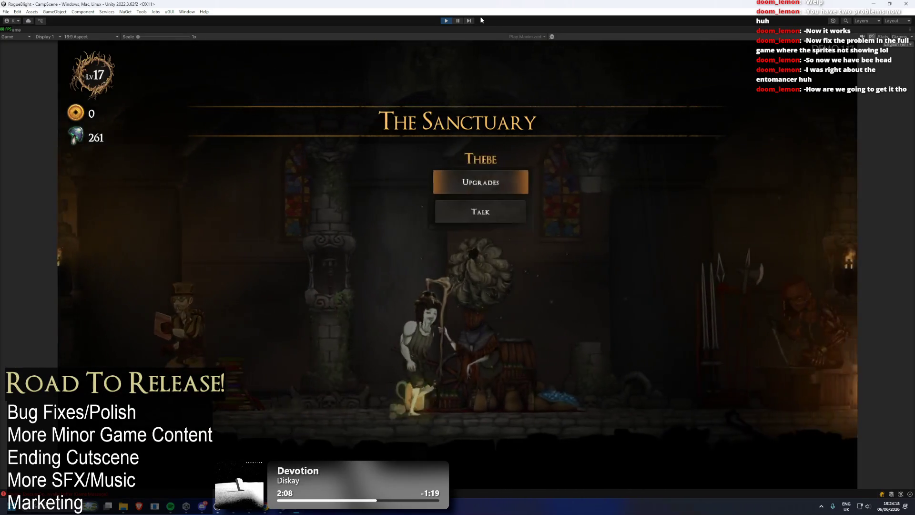
key(Return)
key(Down)
key(Down)
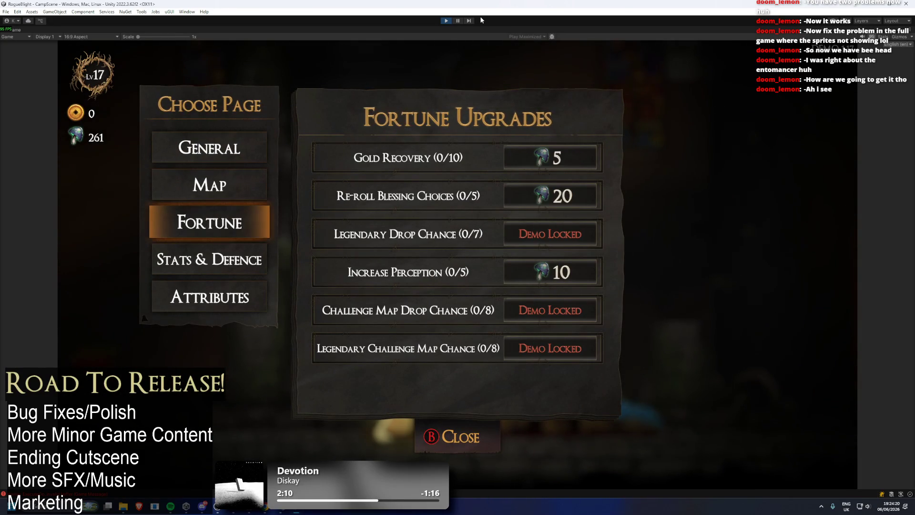
key(Right)
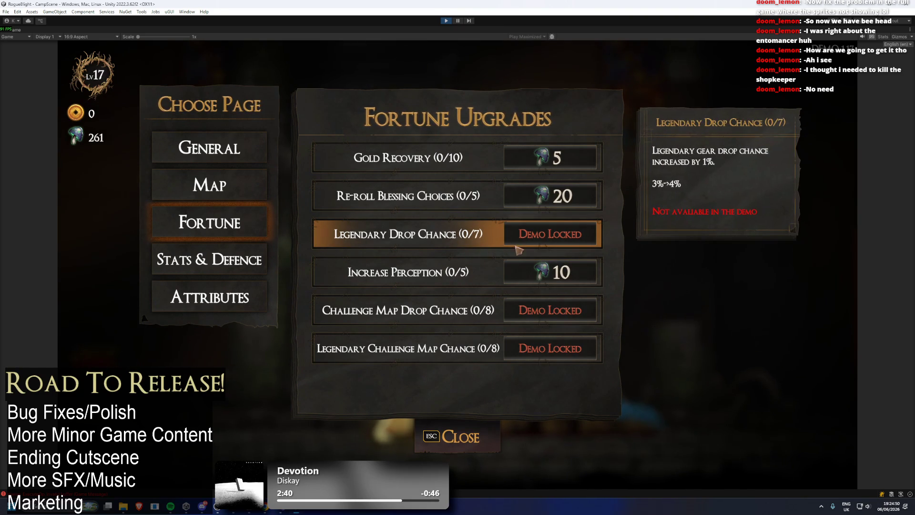
key(Down)
key(Down)
key(Left)
key(Up)
key(Return)
key(Up)
key(Right)
key(Left)
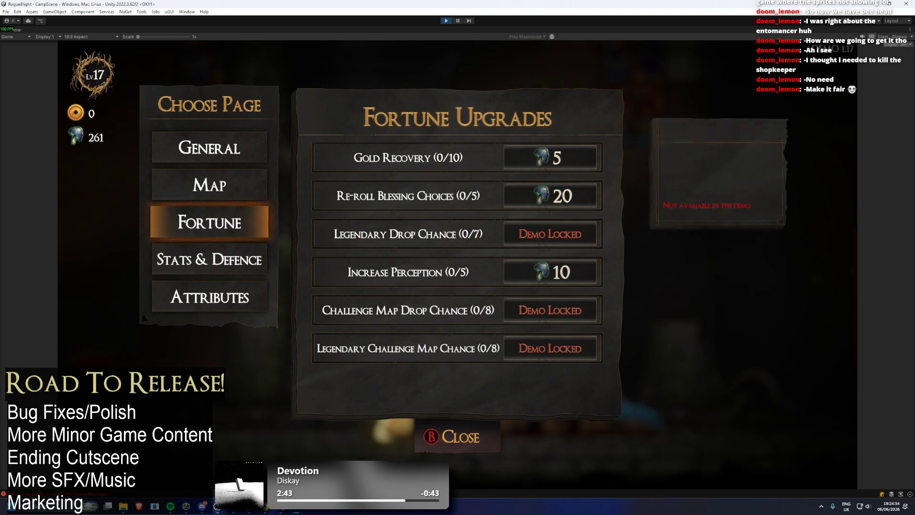
Step: Check that Legendary Drop Chance under Fortune is still demo locked, then exit Play mode
key(Up)
key(Down)
key(Right)
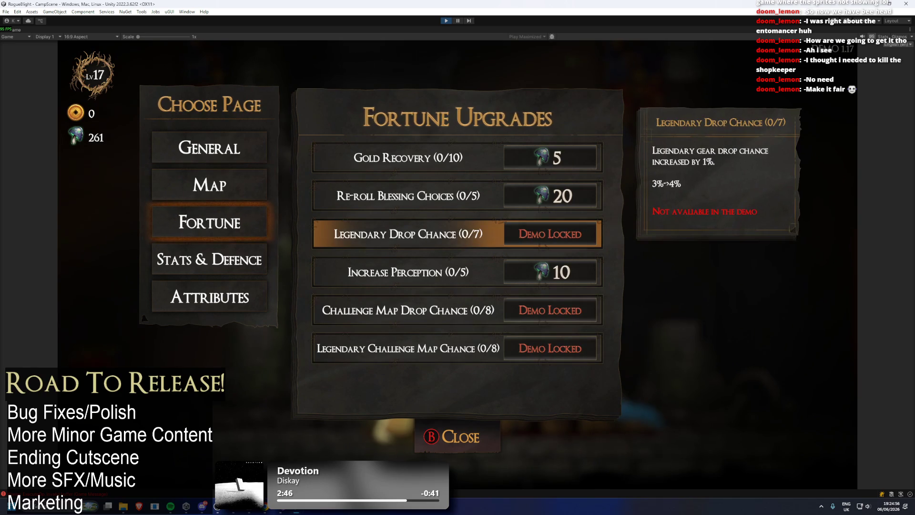
key(Escape)
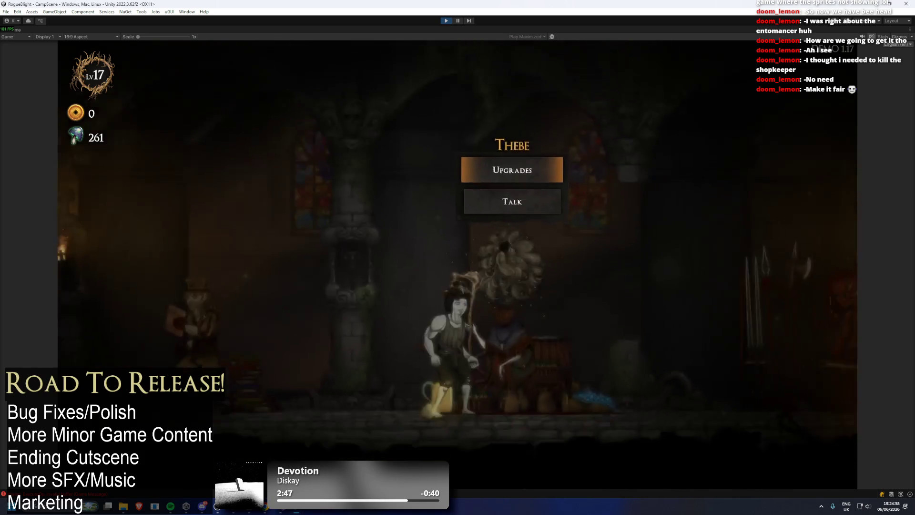
key(Return)
key(Down)
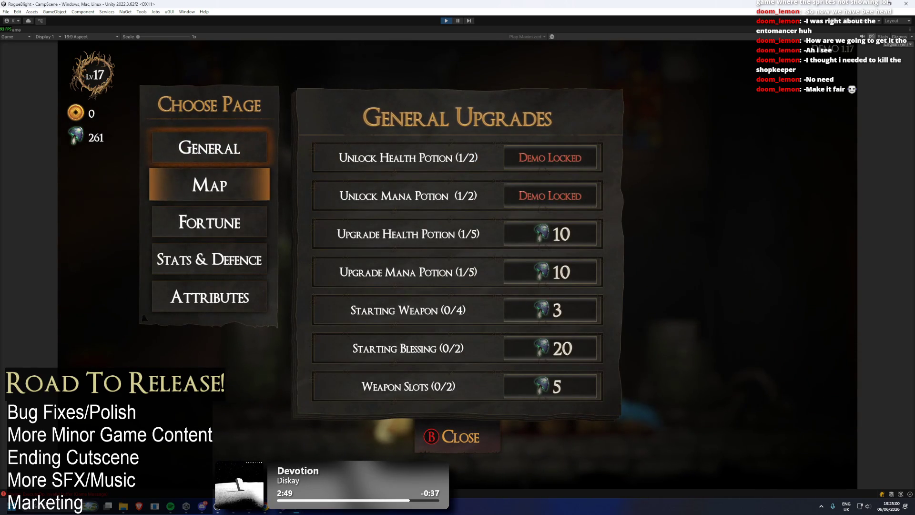
key(Down)
key(Right)
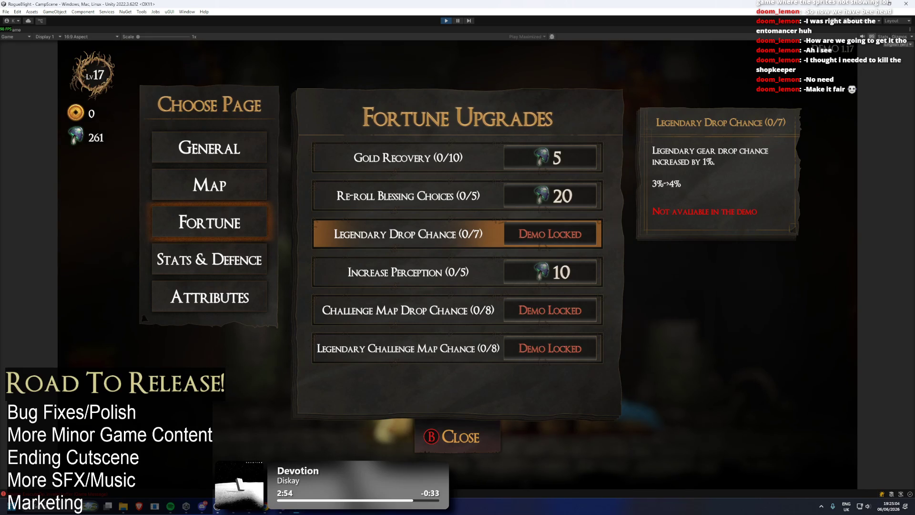
click(443, 20)
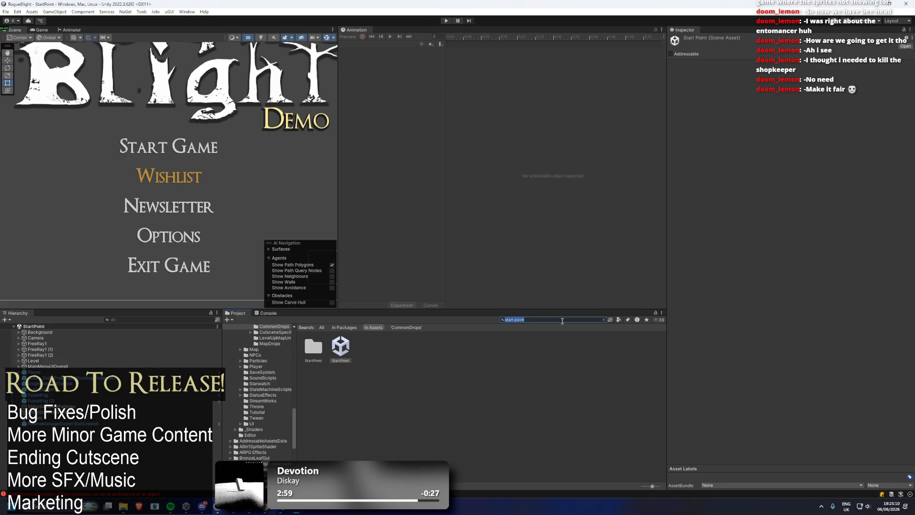
Step: Find the Player prefab and expand Upgrade Manager > Fortune Upgrades > Legendary Drop Chance
text(player)
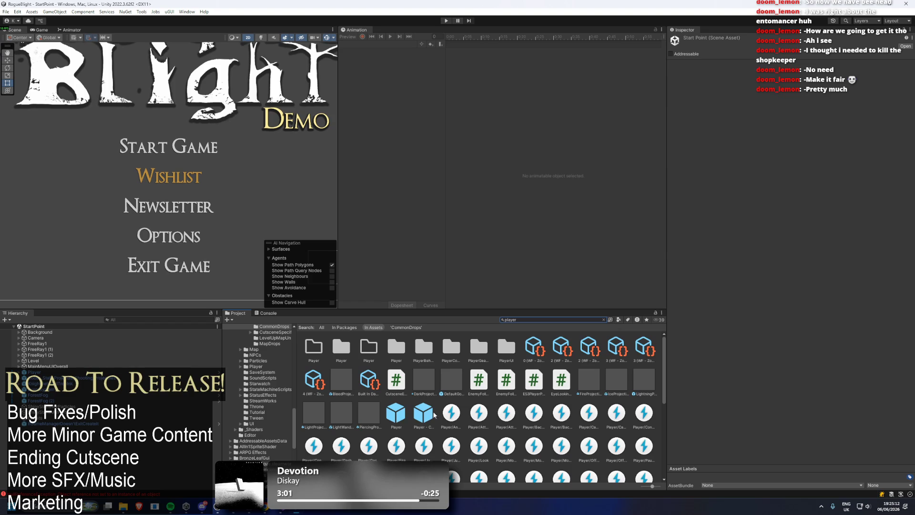
click(745, 178)
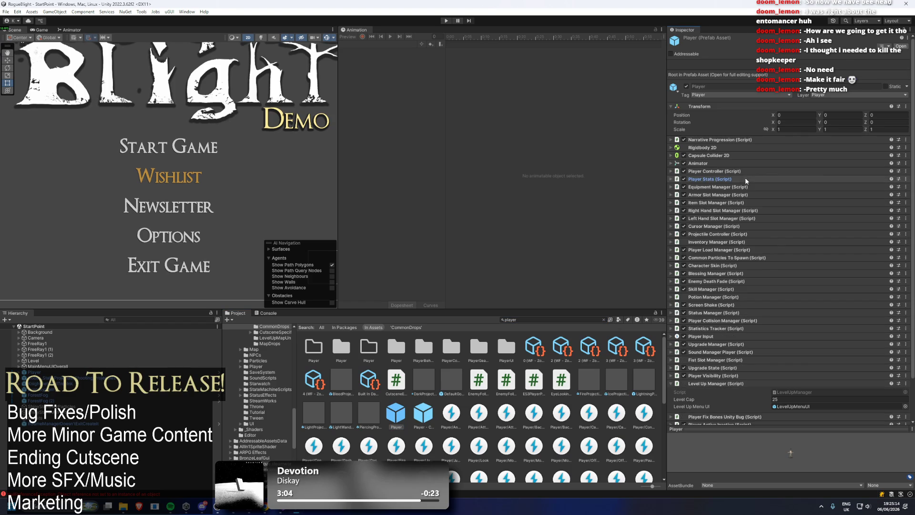
click(744, 368)
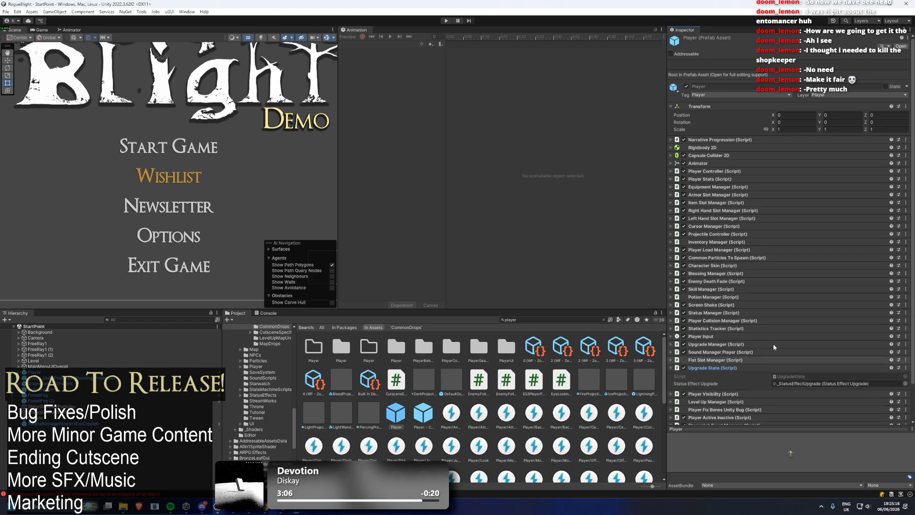
scroll(739, 348, down, 2)
click(720, 329)
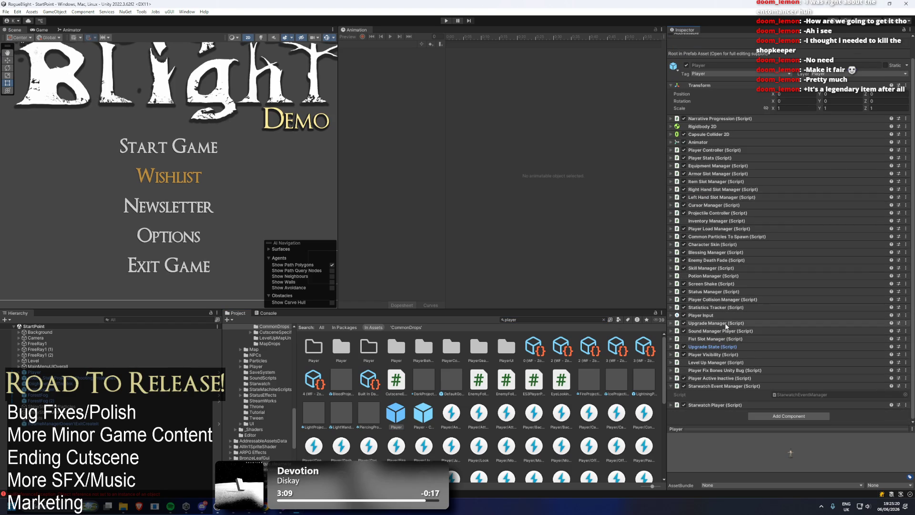
click(725, 324)
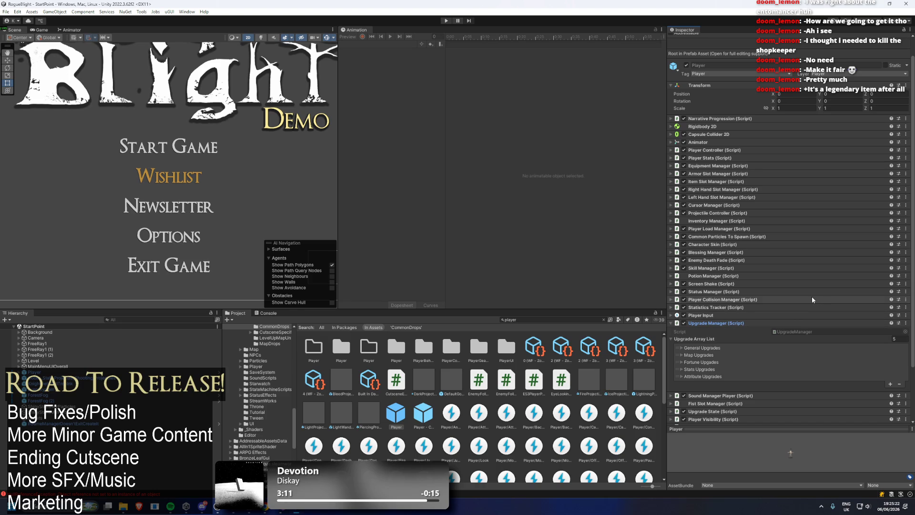
scroll(811, 296, down, 4)
click(714, 305)
click(714, 305)
click(714, 297)
scroll(798, 290, down, 5)
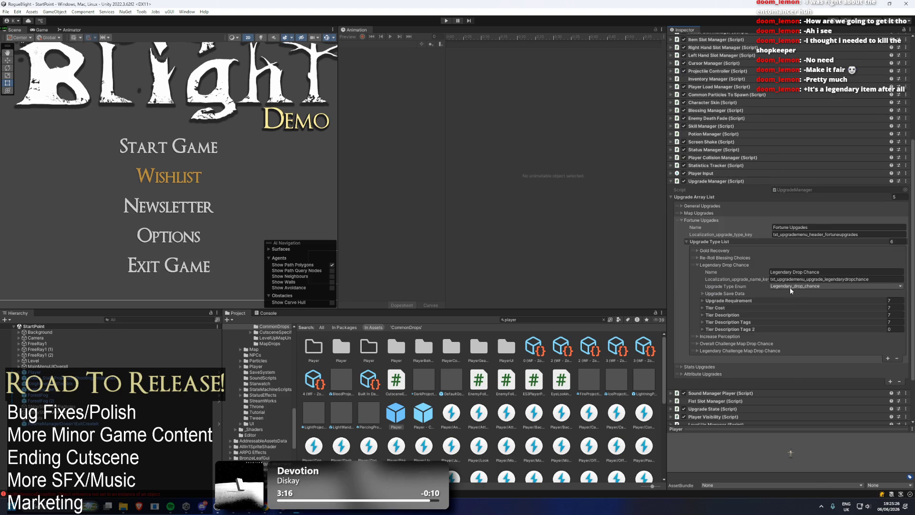
Step: Uncheck Locked Because Of Demo on Upgrade Requirement Element 1, then start Play mode
click(734, 300)
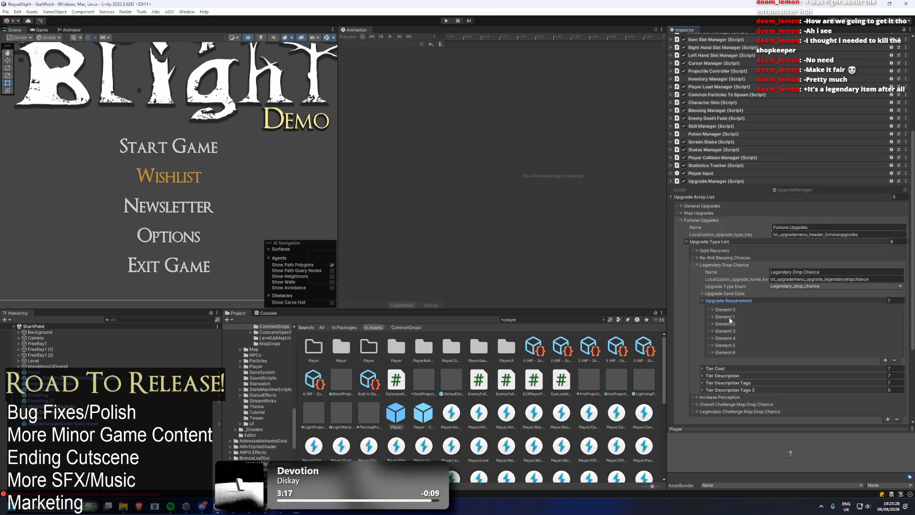
click(728, 317)
click(729, 317)
click(731, 310)
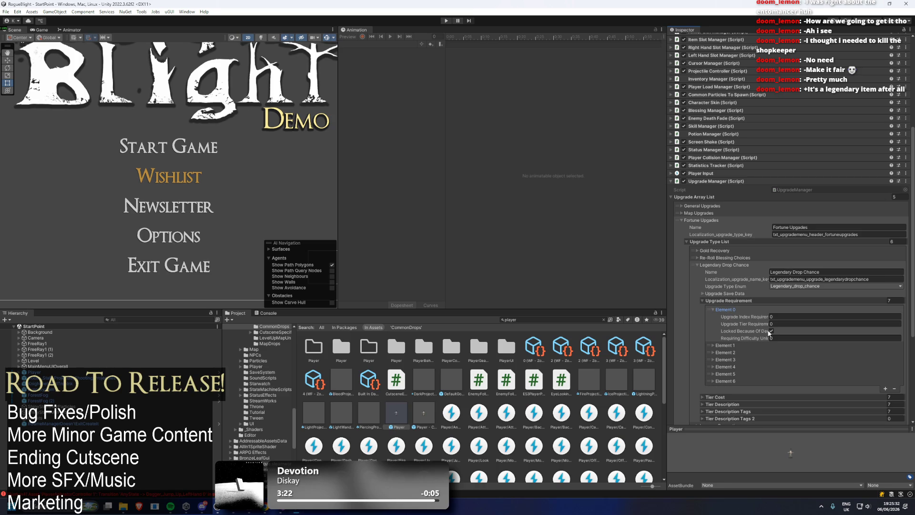
click(723, 309)
click(724, 316)
click(772, 338)
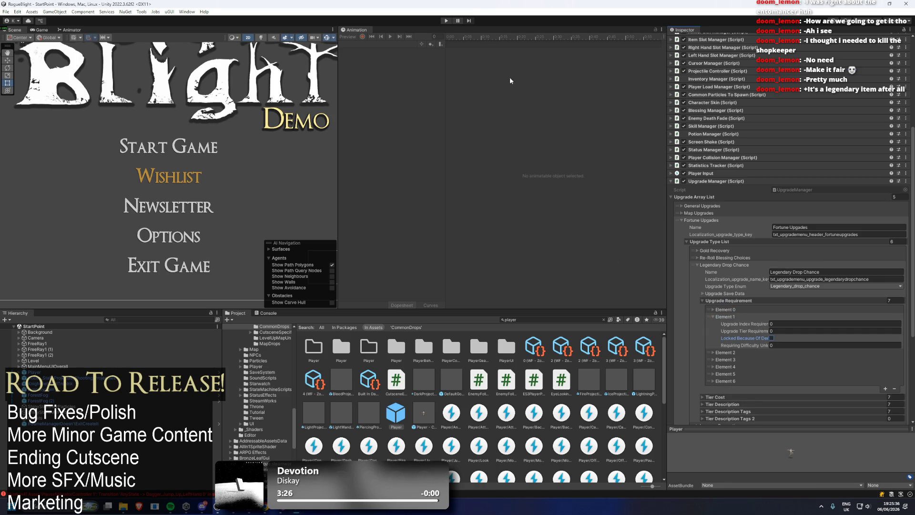
click(447, 21)
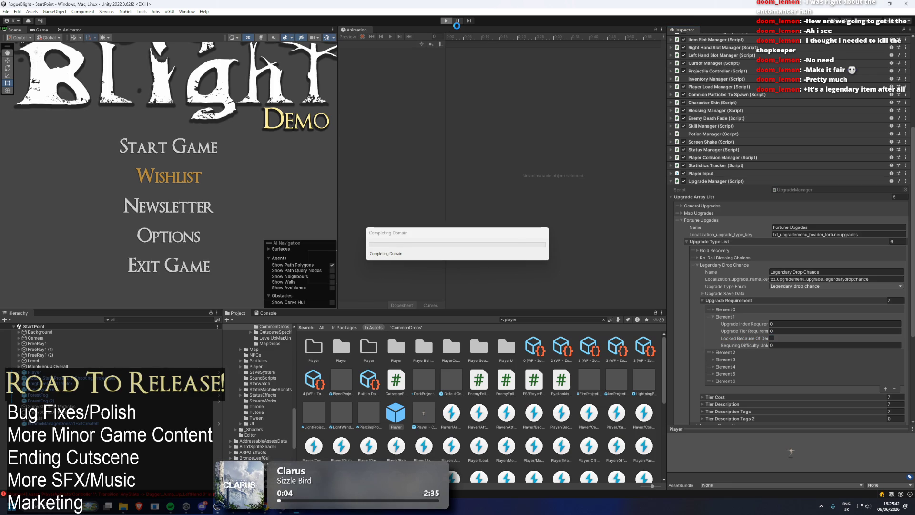
click(264, 512)
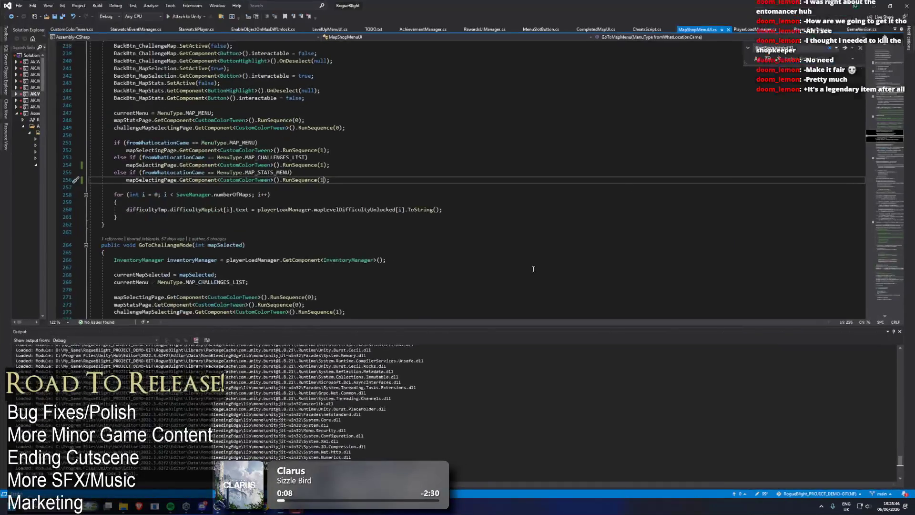
Step: Close the eight unneeded script tabs, including those after CustomColorTween.cs
scroll(123, 33, down, 5)
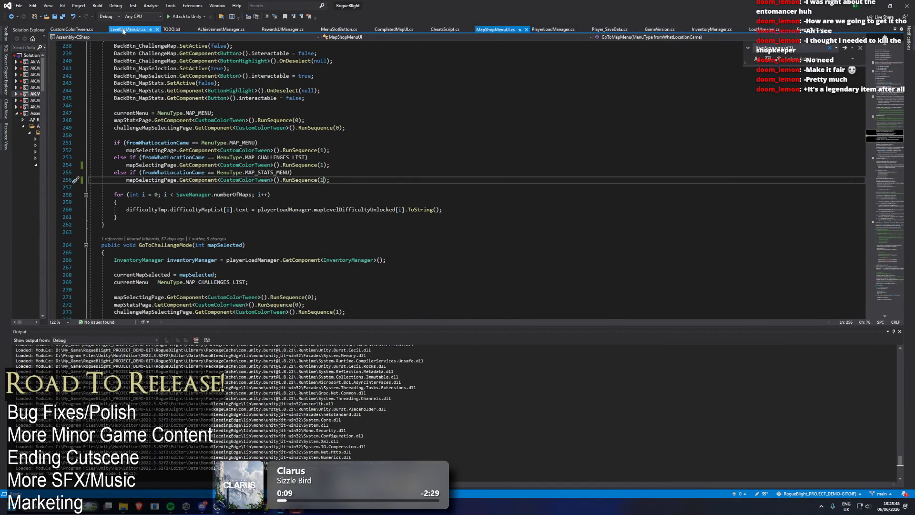
middle_click(121, 30)
middle_click(122, 30)
middle_click(121, 30)
middle_click(123, 30)
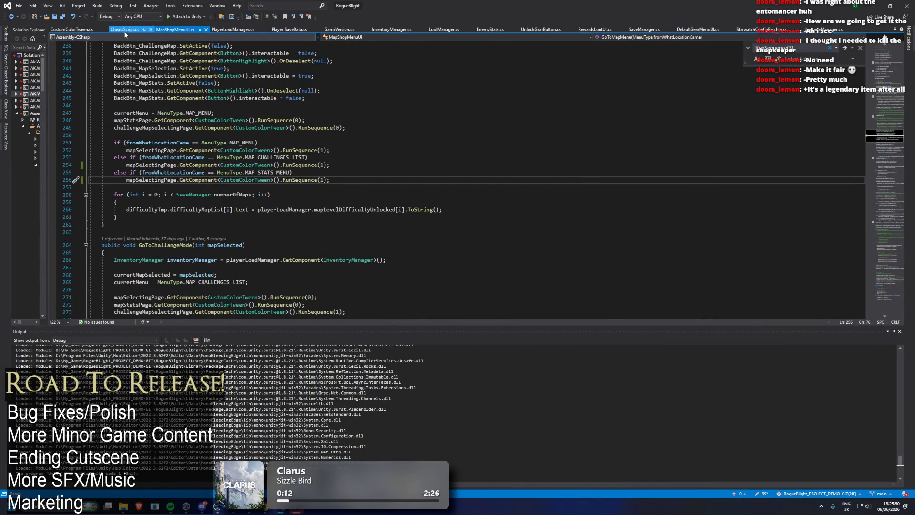
middle_click(124, 30)
middle_click(124, 30)
middle_click(127, 30)
middle_click(127, 30)
middle_click(127, 30)
middle_click(127, 30)
middle_click(127, 30)
middle_click(126, 30)
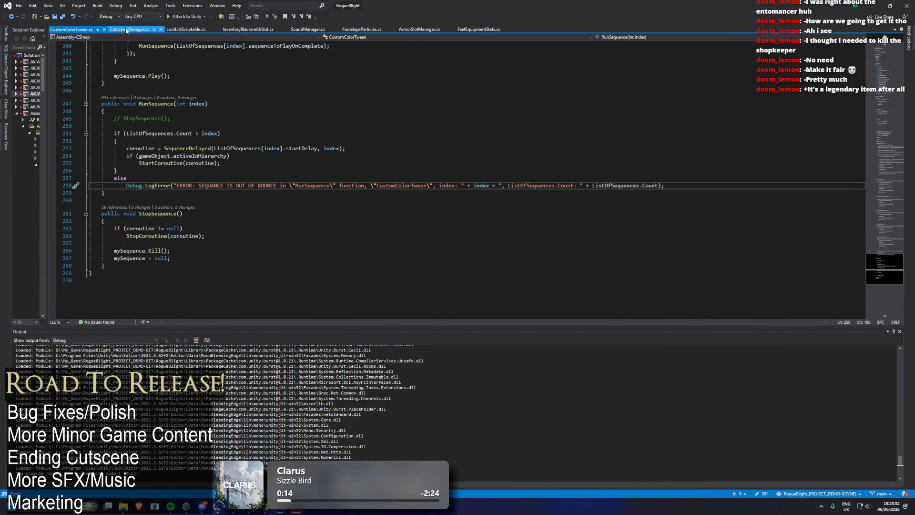
middle_click(127, 30)
middle_click(126, 30)
Step: Widen Solution Explorer and search it for 'TODO' to reveal TODO.txt
drag(47, 52, 181, 52)
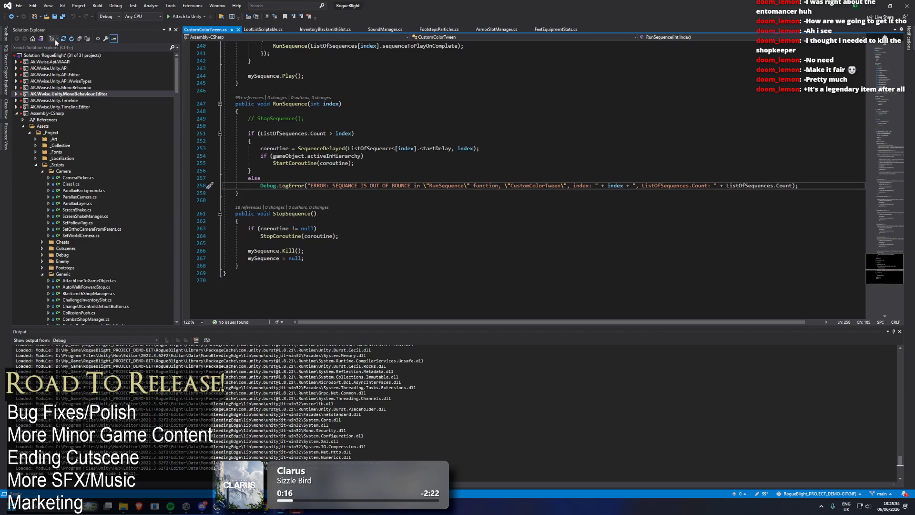
text(TODO)
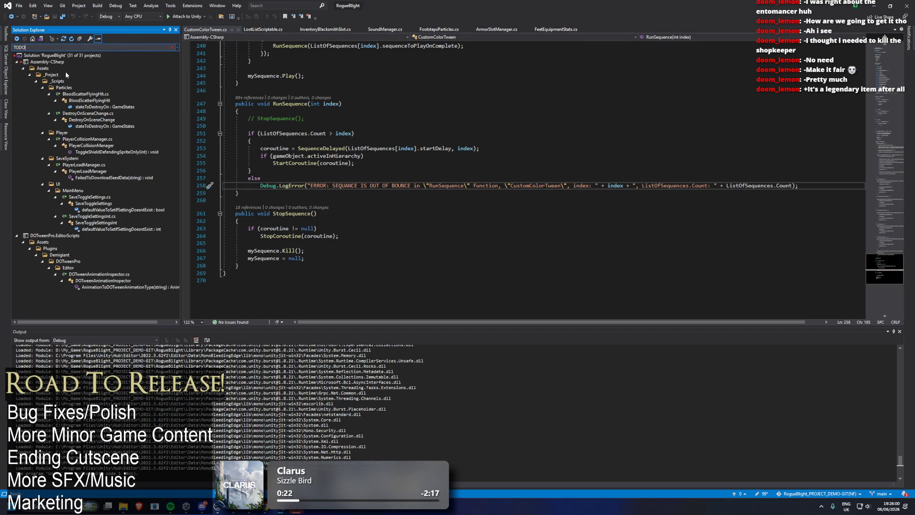
click(111, 56)
Step: Back in Unity, pause the game and select the TODO asset to show its playtest notes
key(alt+Tab)
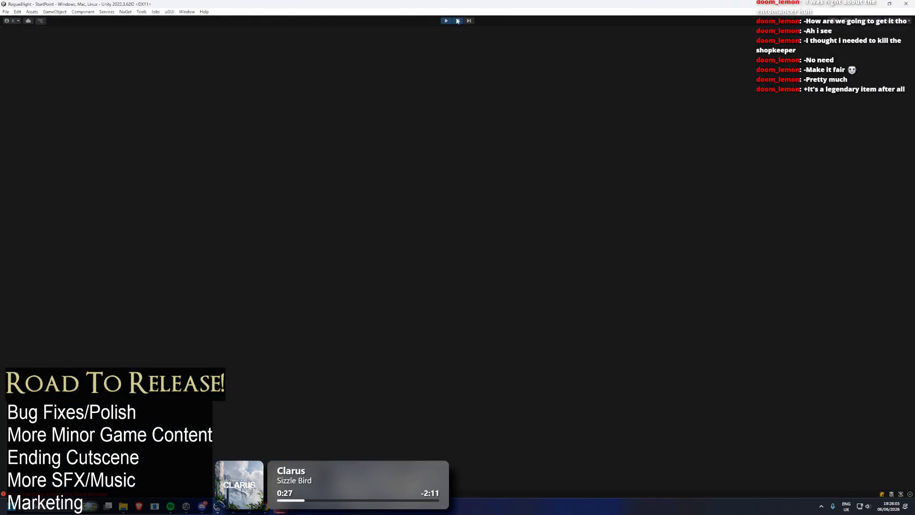
click(457, 20)
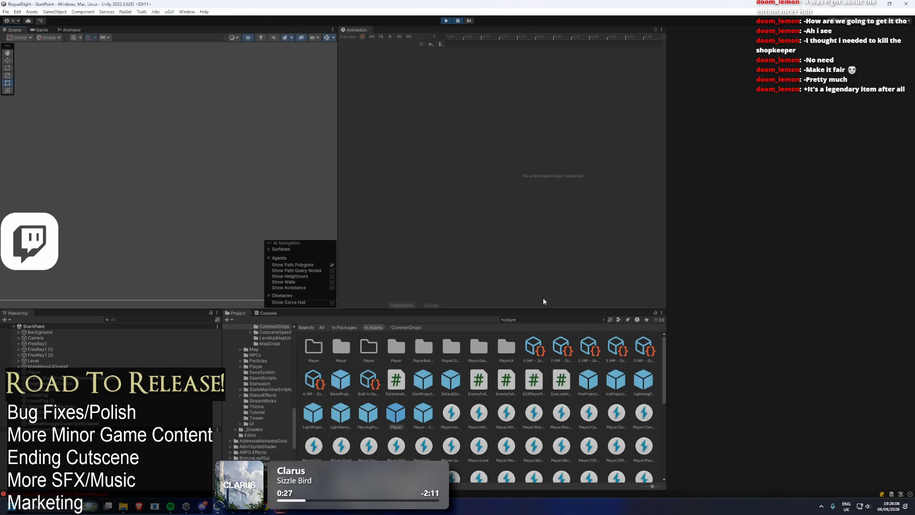
text(ODO)
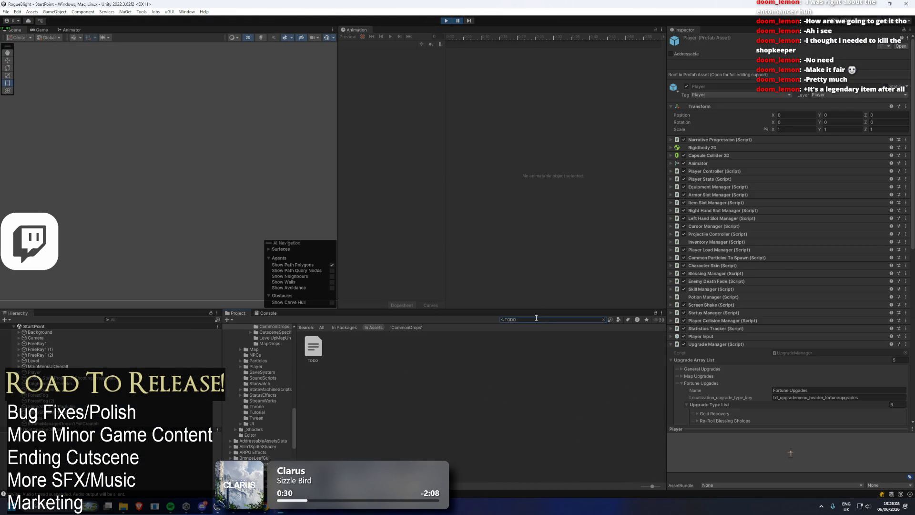
click(309, 349)
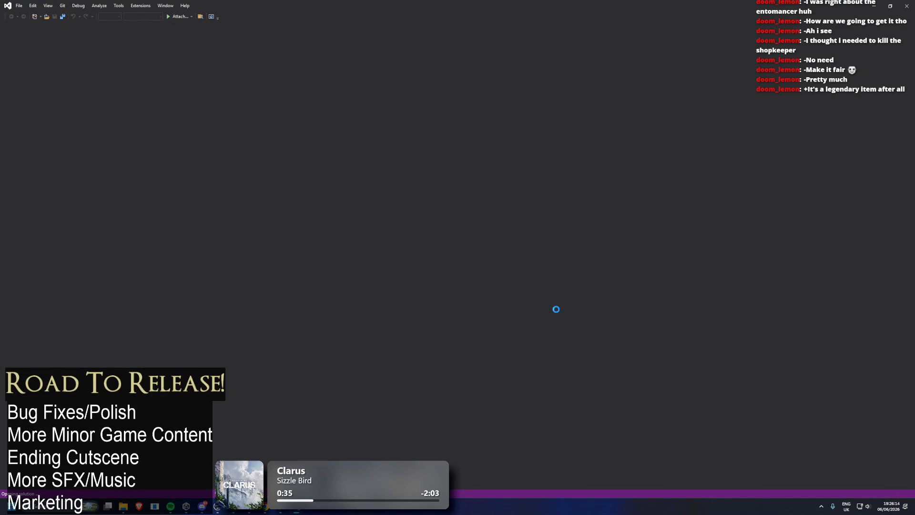
Step: Start play mode and load a save slot from the Start Game screen
key(alt+Tab)
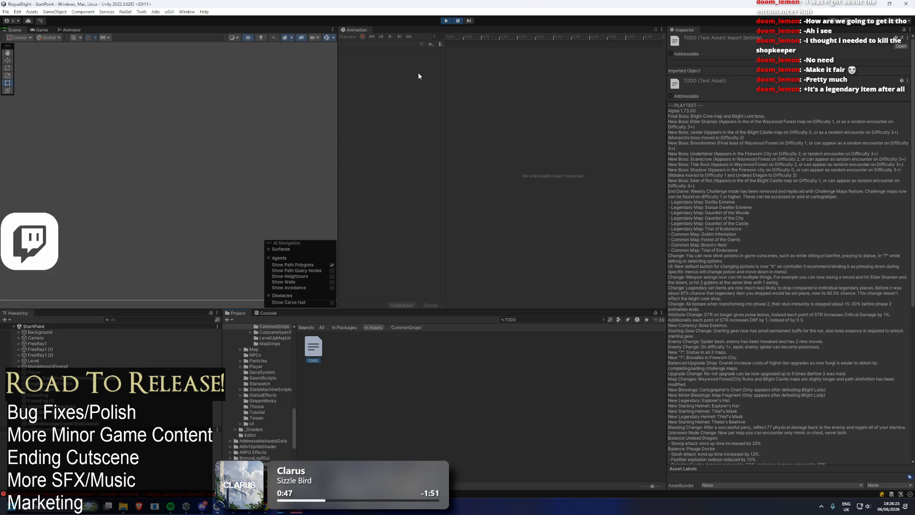
click(446, 21)
click(613, 297)
click(606, 266)
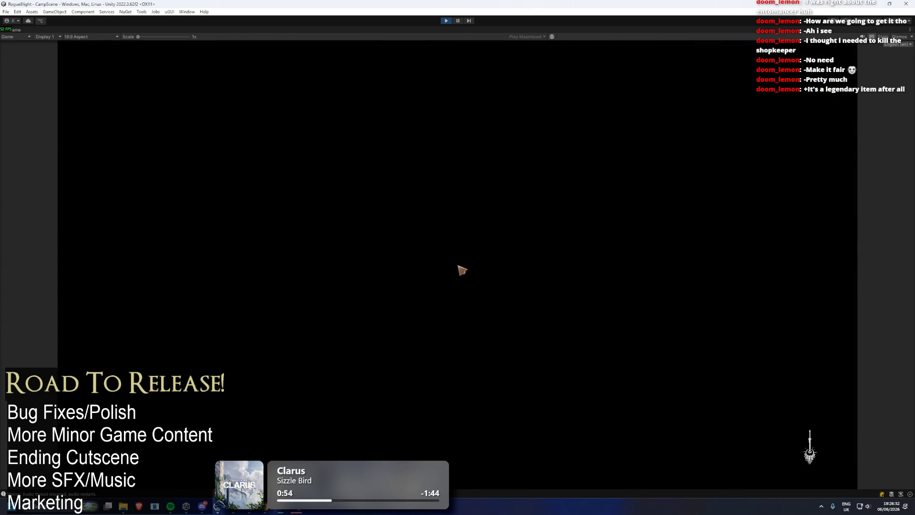
Step: Walk to Thebe and buy Legendary Drop Chance twice on the Fortune upgrades page
key(d)
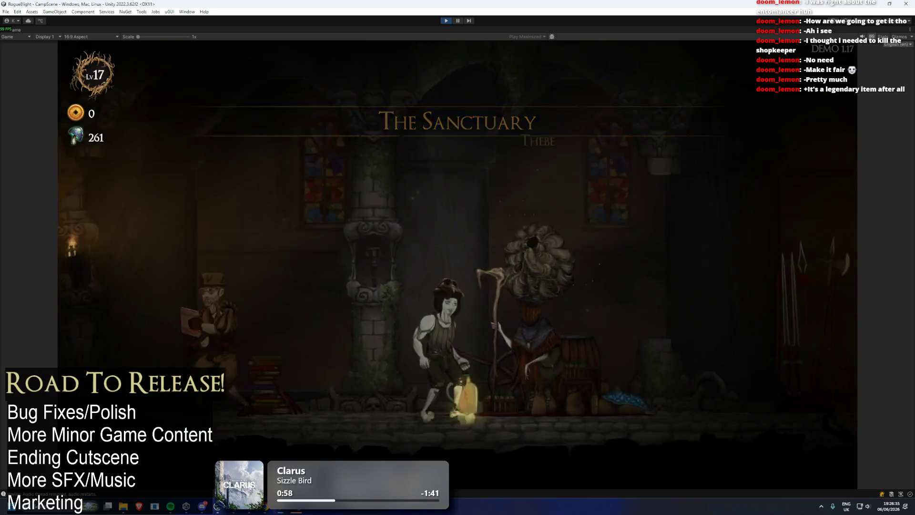
key(e)
key(s)
key(s)
key(d)
key(s)
key(w)
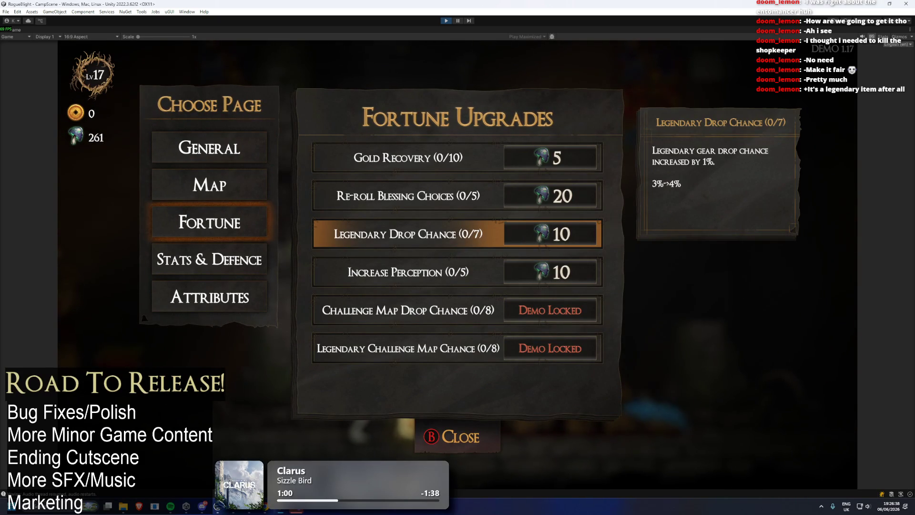
key(space)
key(space)
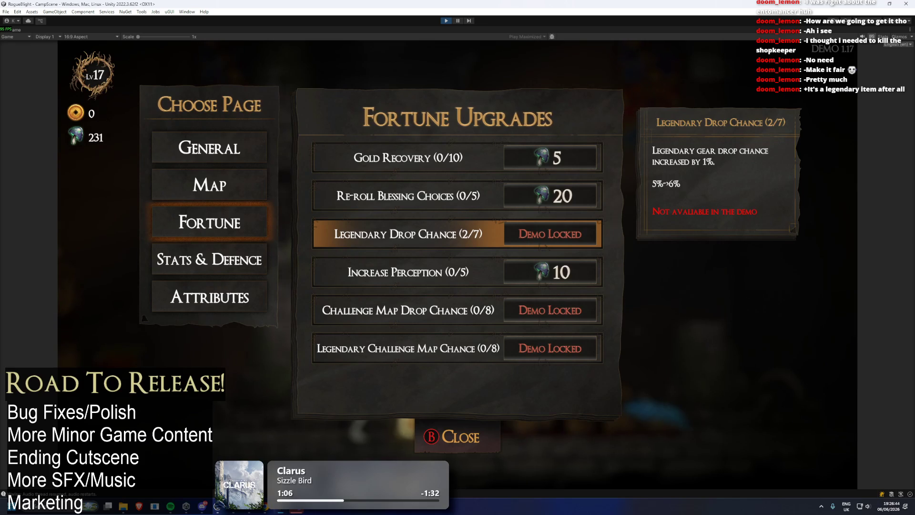
key(Escape)
Step: Visit the blacksmith's Select Gear menu, walk away, and stop play mode
key(d)
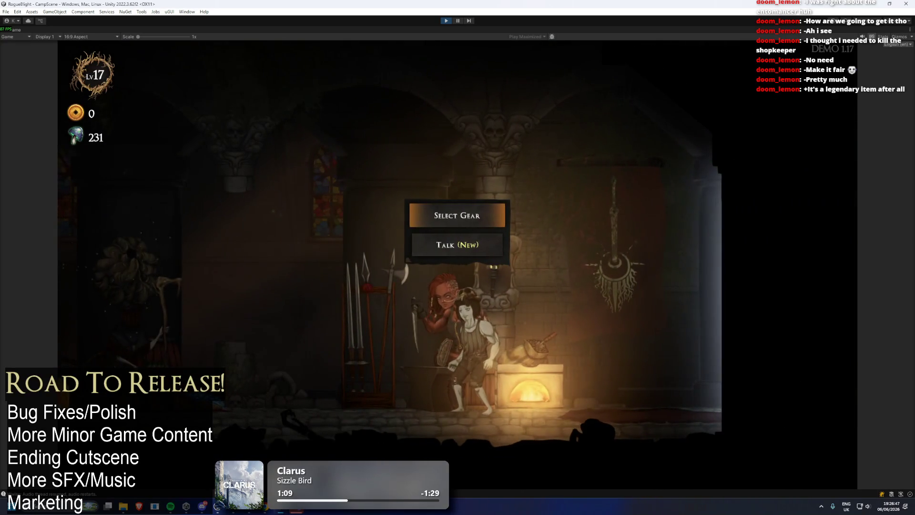
key(s)
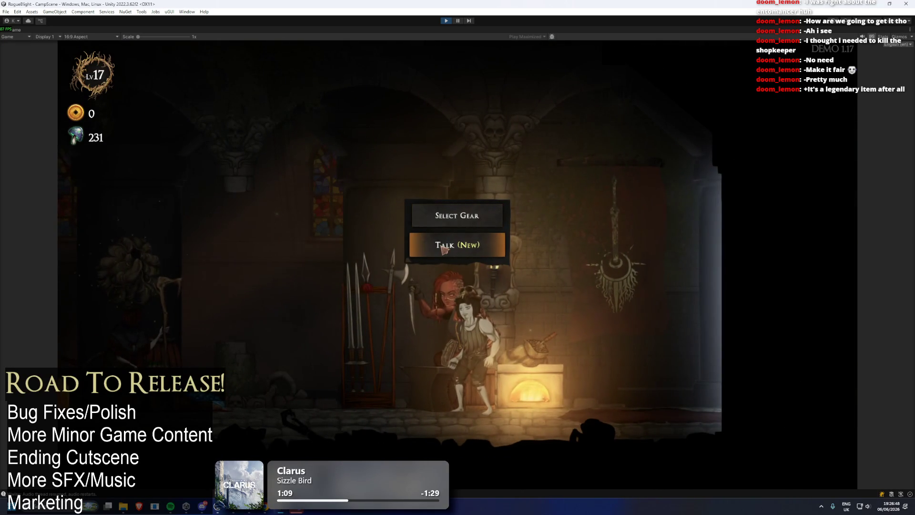
key(w)
key(a)
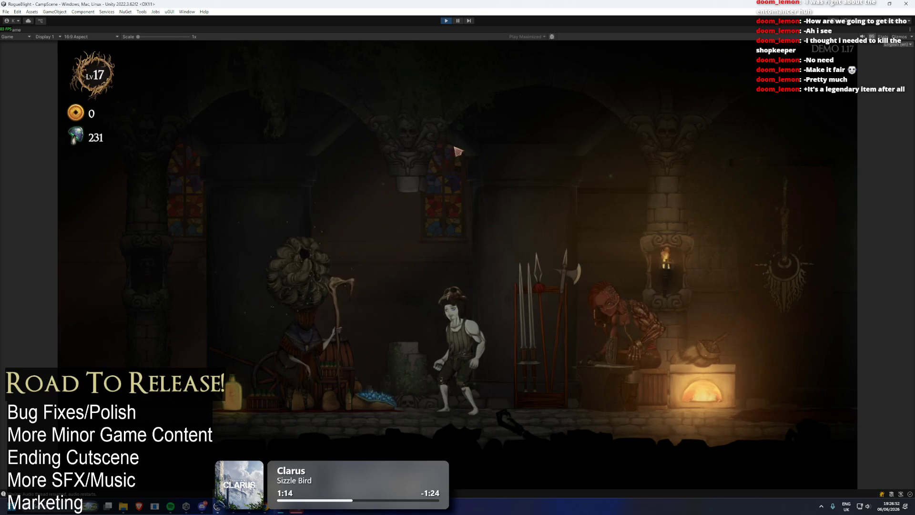
click(446, 21)
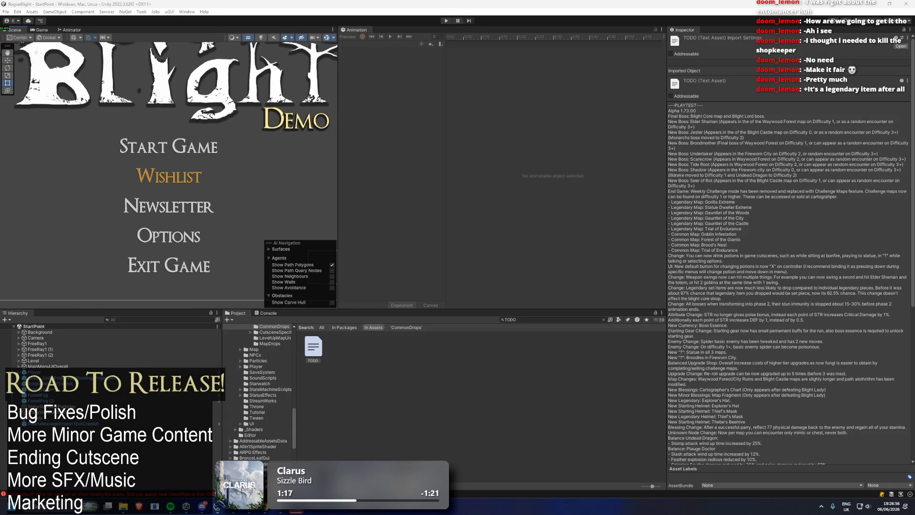
Step: Open TODO.txt in Visual Studio and enlarge the text editor pane
double_click(313, 347)
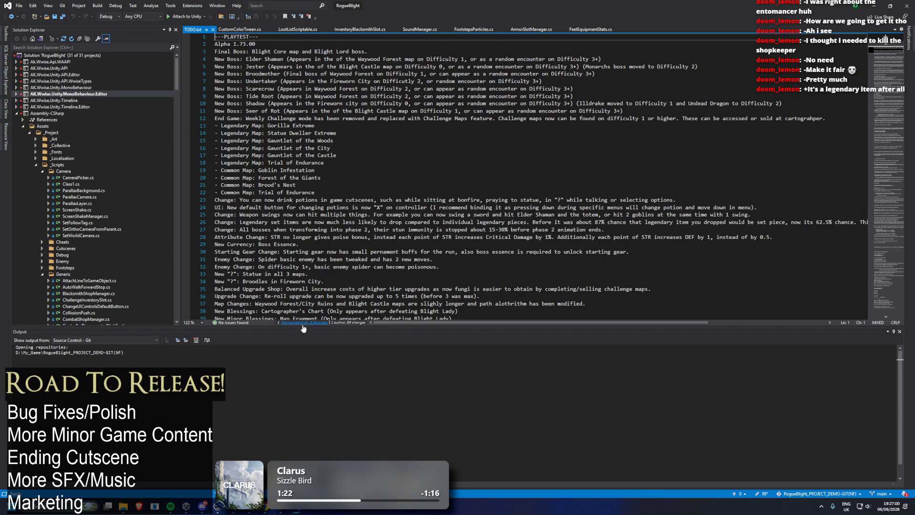
drag(304, 327, 305, 397)
scroll(386, 204, down, 6)
scroll(385, 204, down, 20)
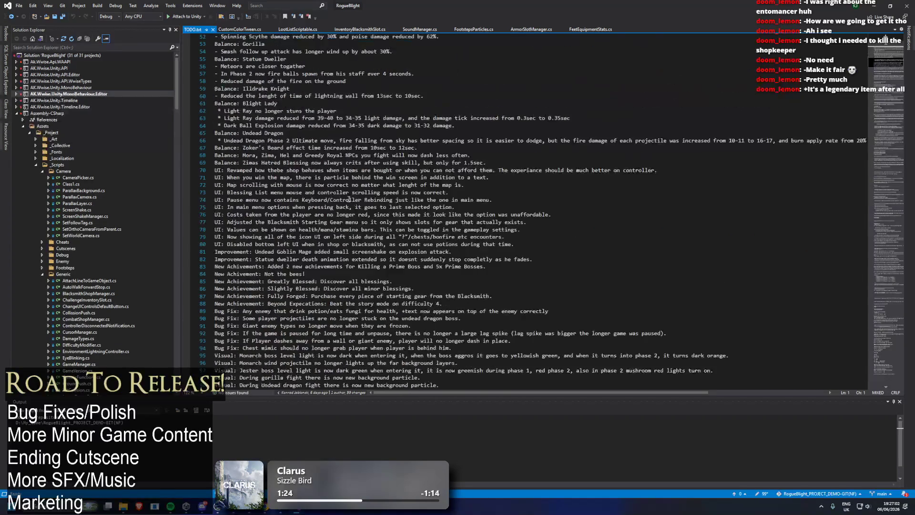
scroll(292, 126, up, 1)
Step: Add 'Upgrades: Addes so you can upgrade legendary drop twice.' under DEMO Patch, save, and minimize
drag(290, 108, 265, 103)
click(291, 109)
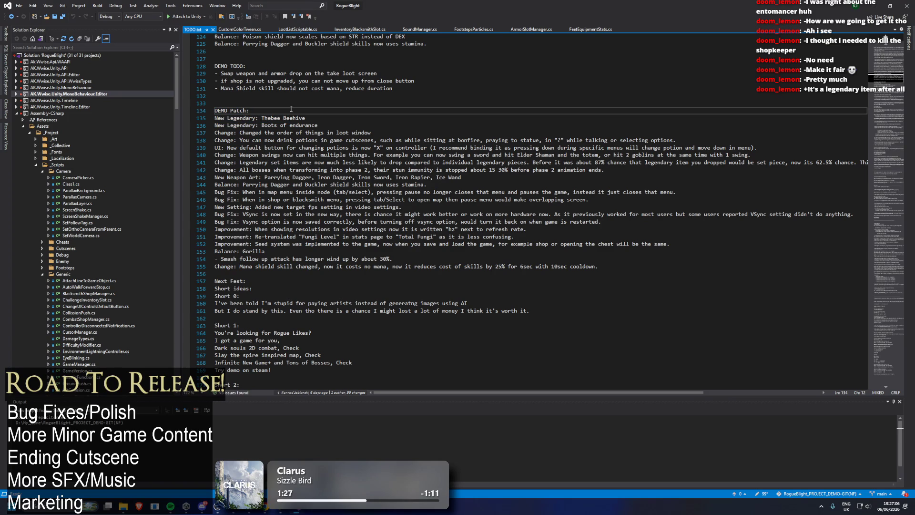
key(Return)
text(Upg)
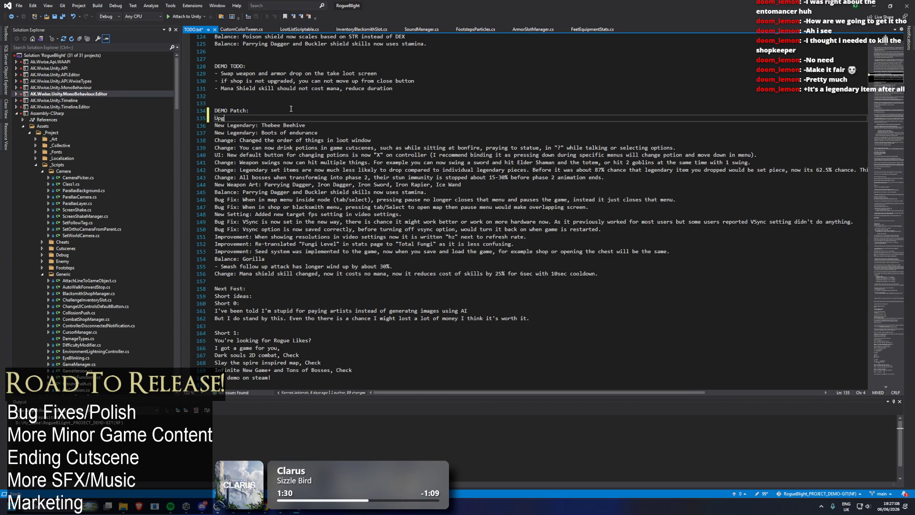
text(s: Addes so)
text( you can up)
text(grade le)
text(gend)
text(ary drop twice.)
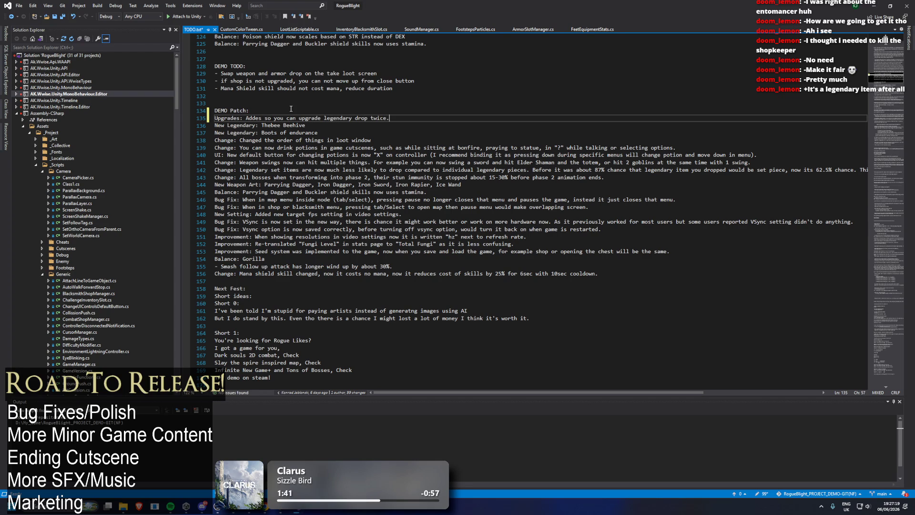
key(ctrl+s)
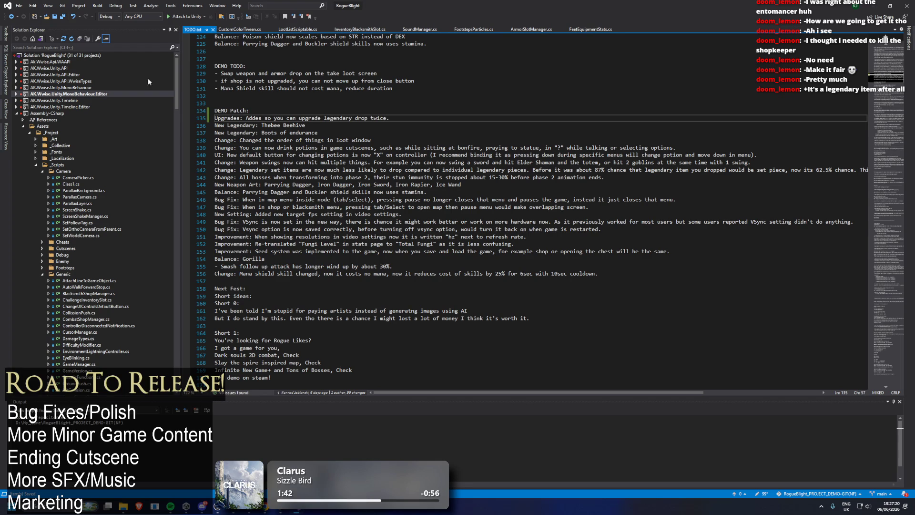
key(Down)
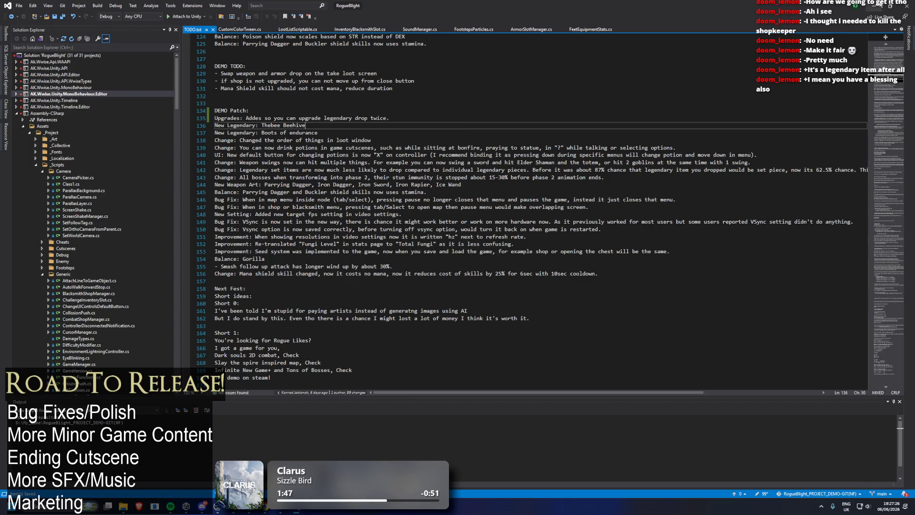
click(863, 8)
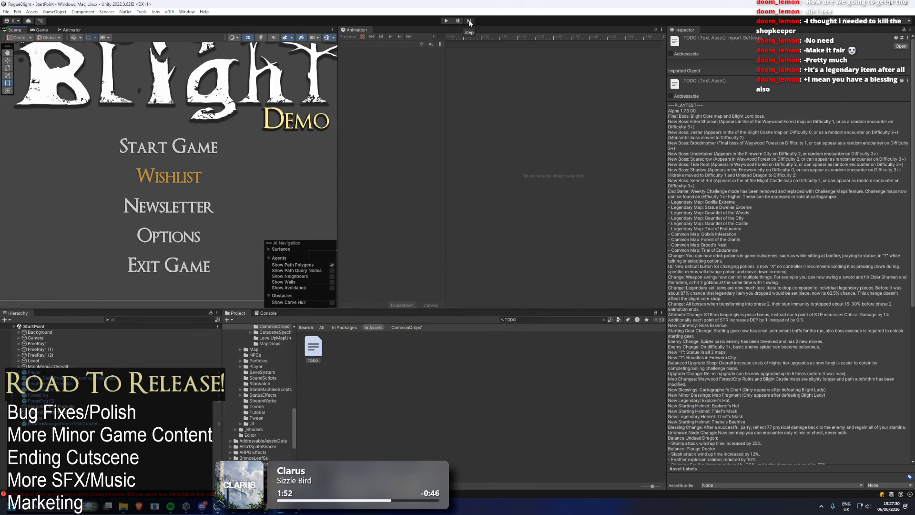
click(446, 21)
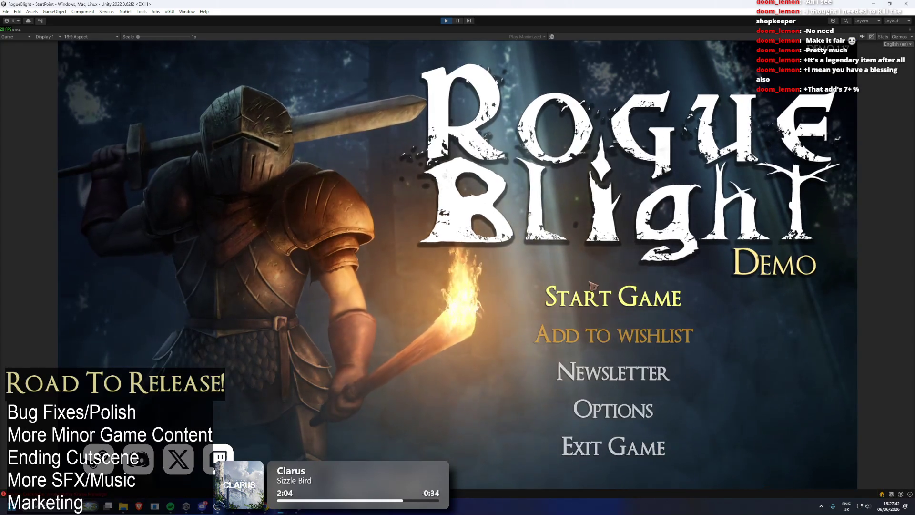
click(613, 297)
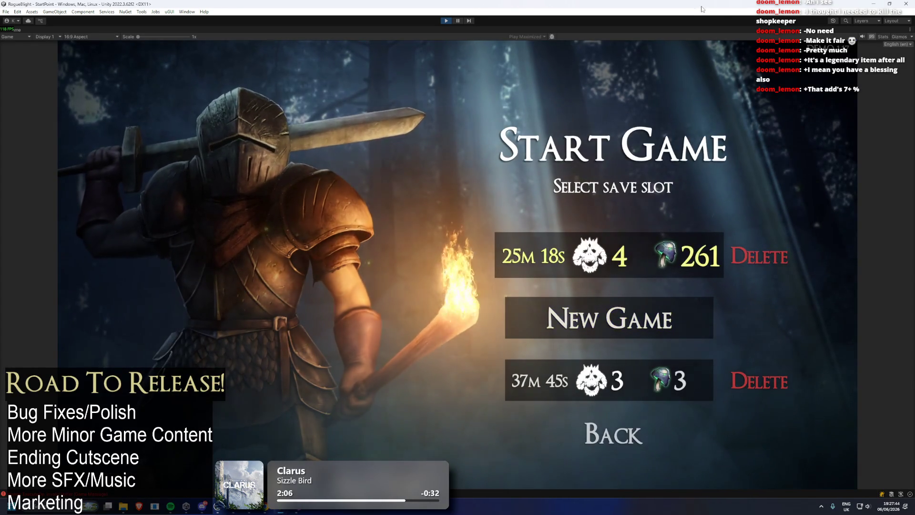
click(639, 448)
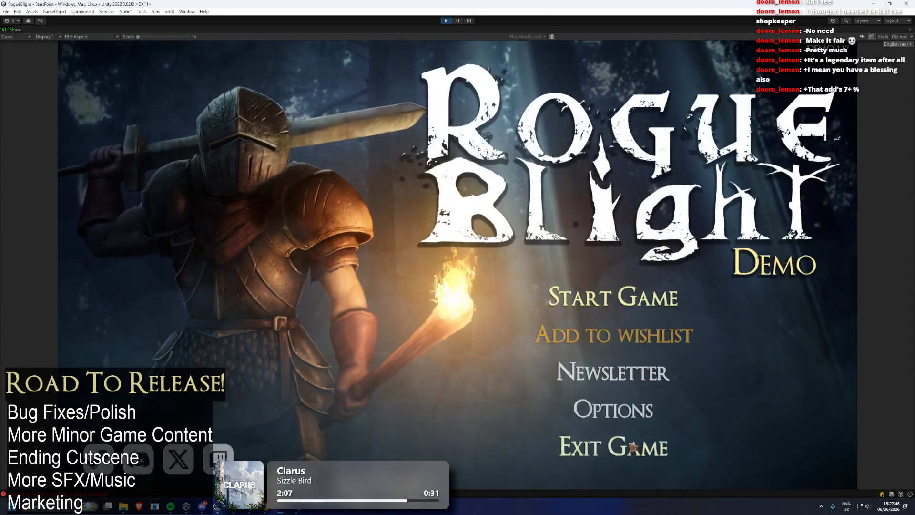
click(444, 20)
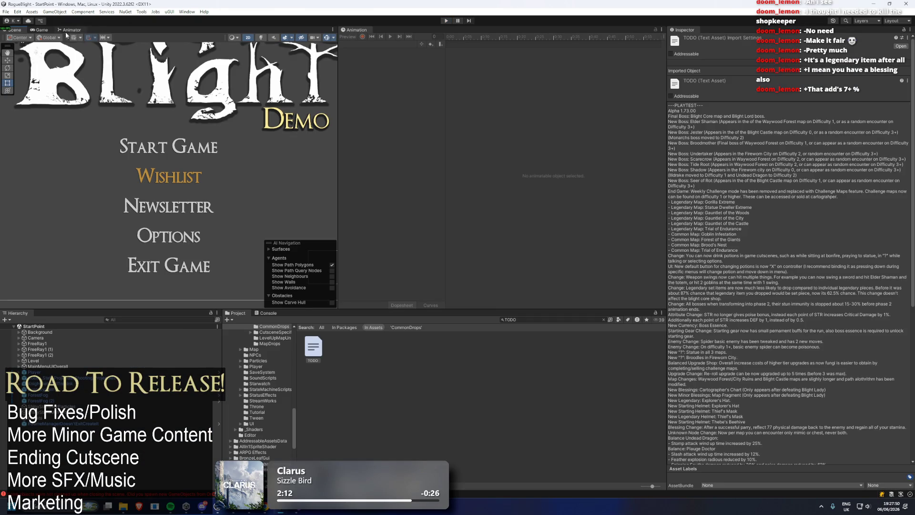
click(6, 12)
click(29, 100)
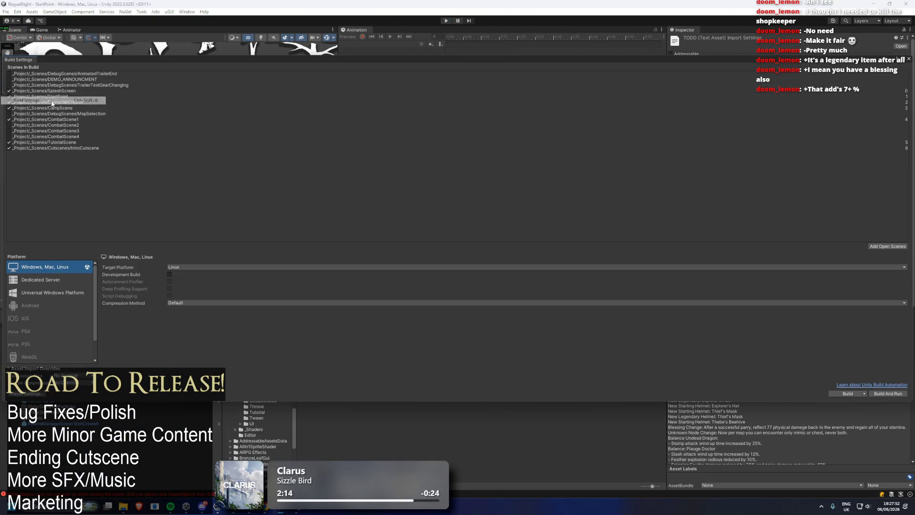
click(201, 267)
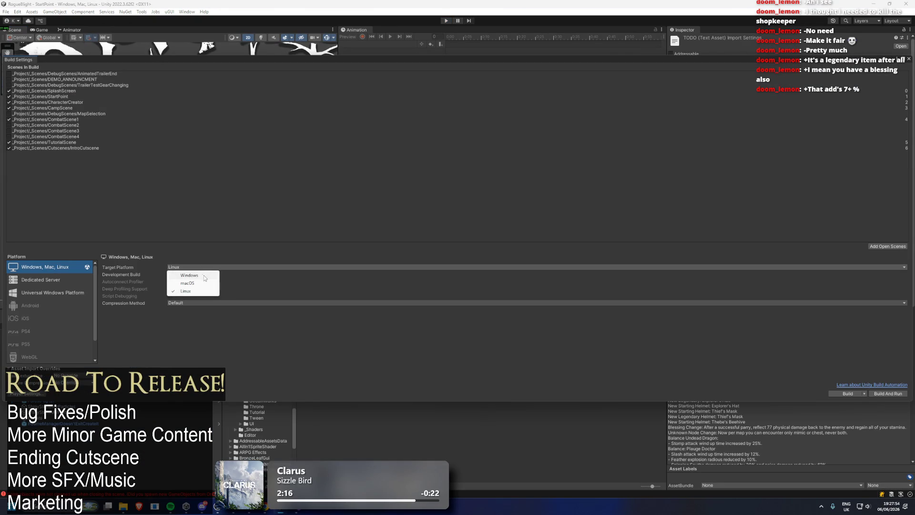
click(239, 245)
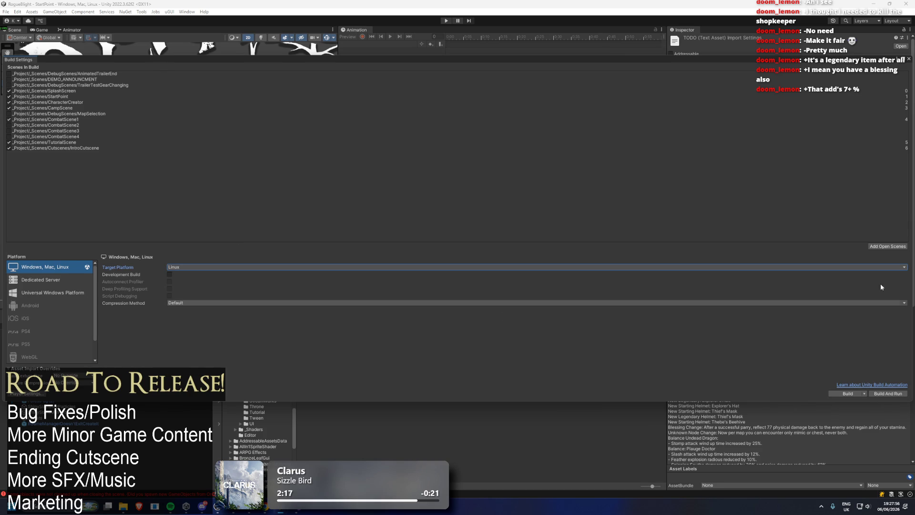
click(909, 60)
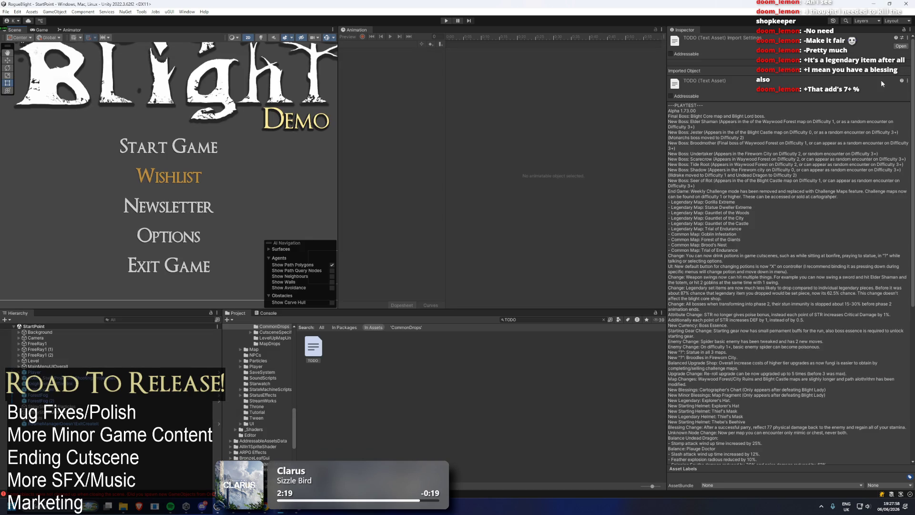
click(524, 321)
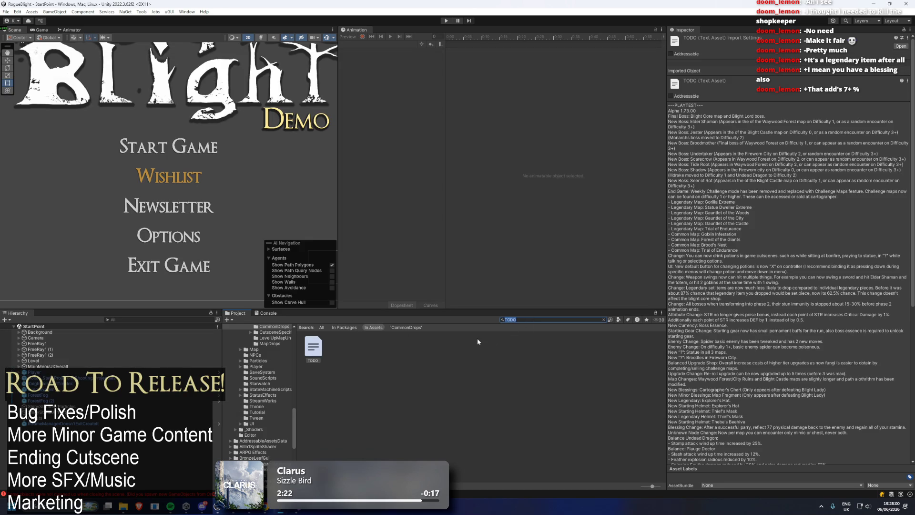
Step: Clear the old Project search, open the Throne scripts folder, and search for 'brood'
key(BackSpace)
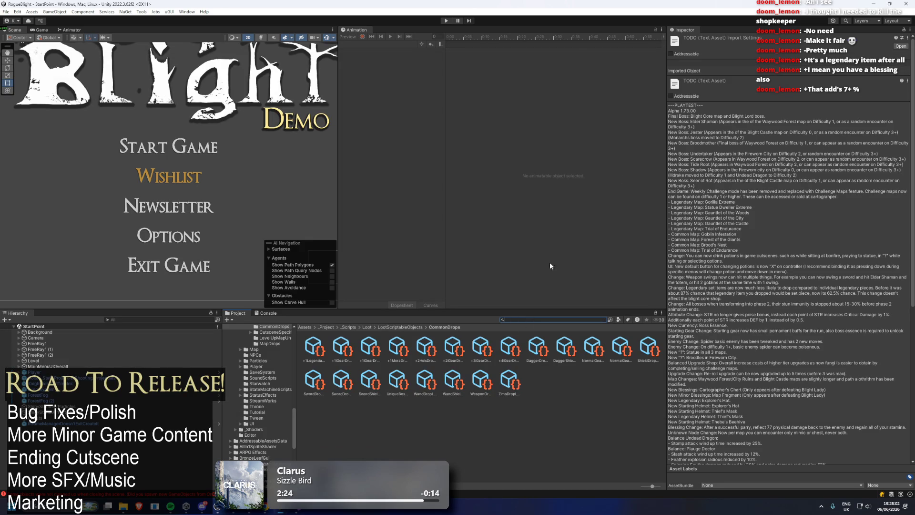
click(265, 407)
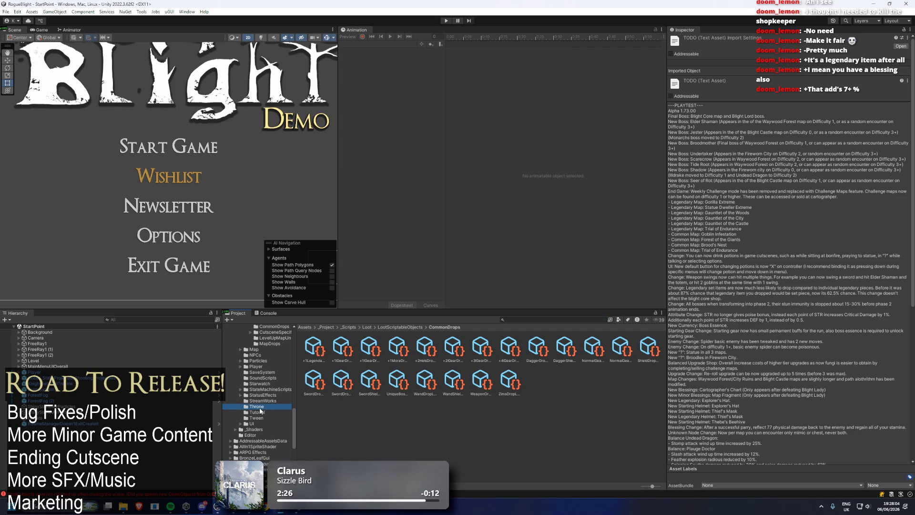
click(527, 320)
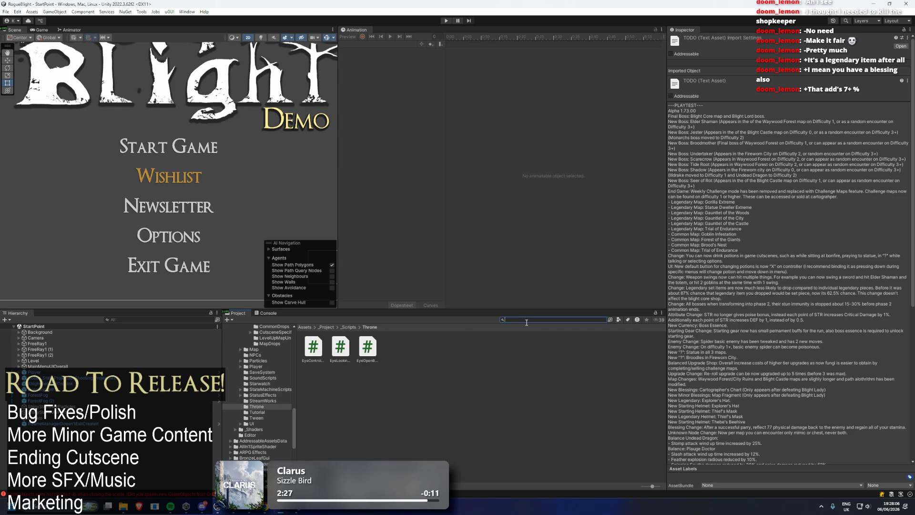
text(thrt)
text(broodp)
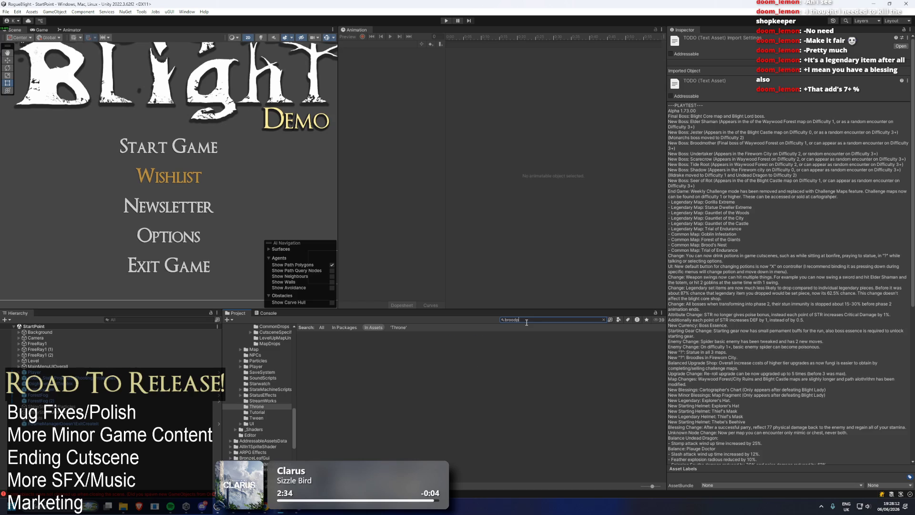
key(BackSpace)
key(BackSpace)
key(BackSpace)
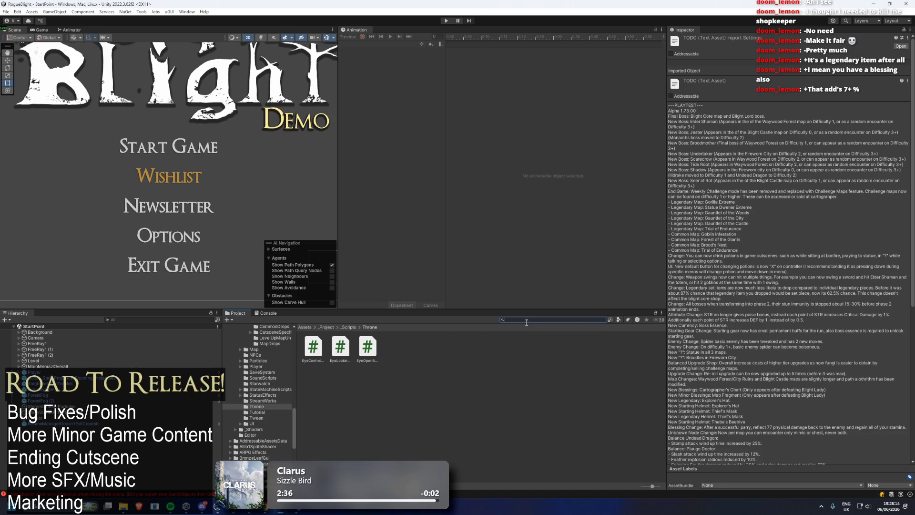
text(broo)
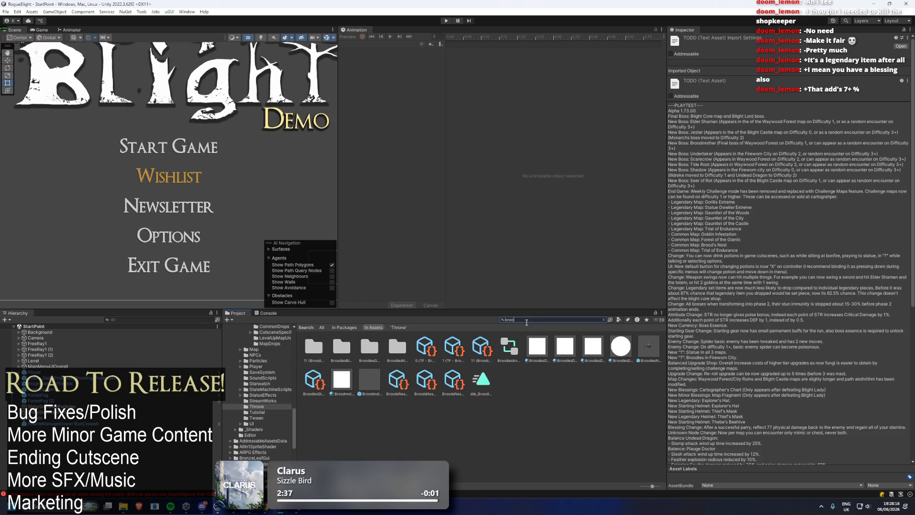
key(BackSpace)
key(BackSpace)
text(rood)
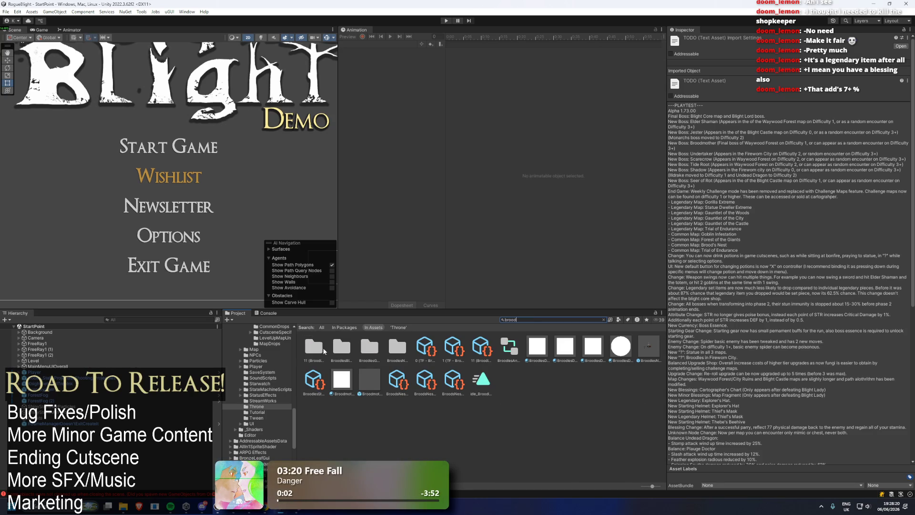
Step: Select the 11 (Broodles) folder, clear the search to reach Cutscenes, then switch project windows
click(314, 348)
key(Escape)
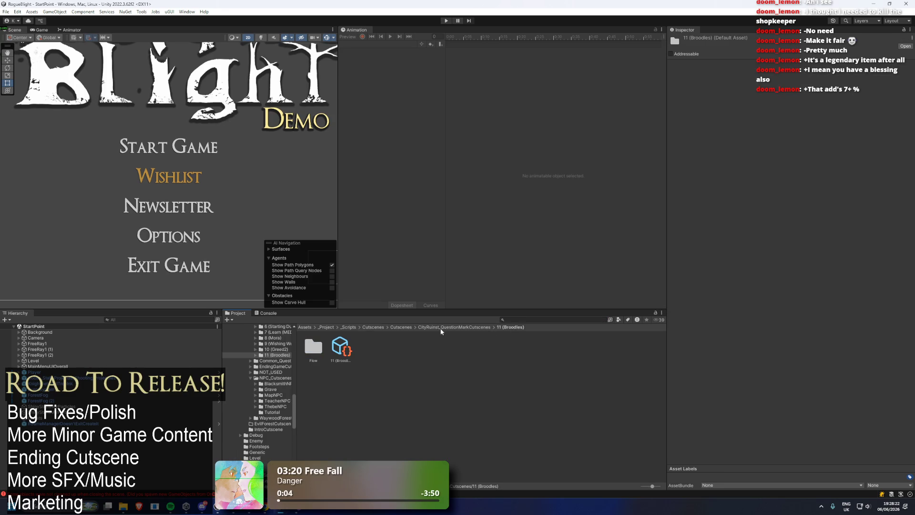
click(405, 328)
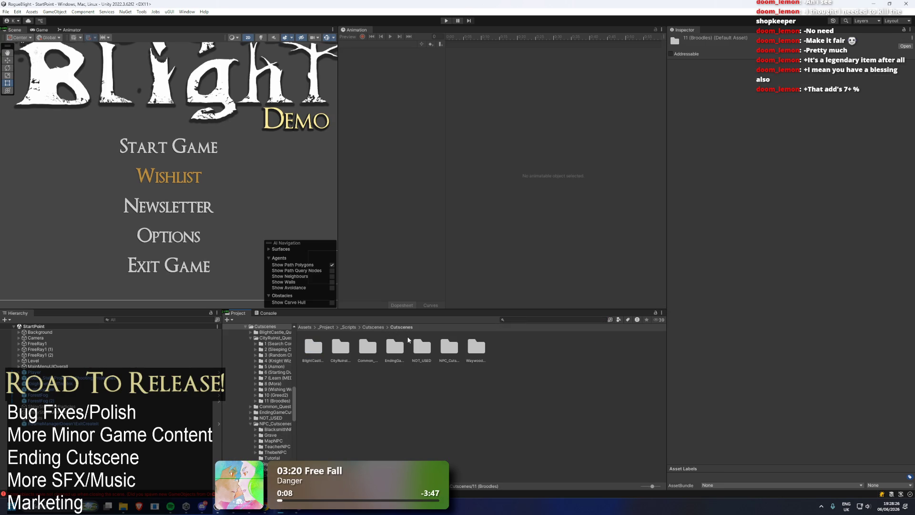
mouse_move(281, 508)
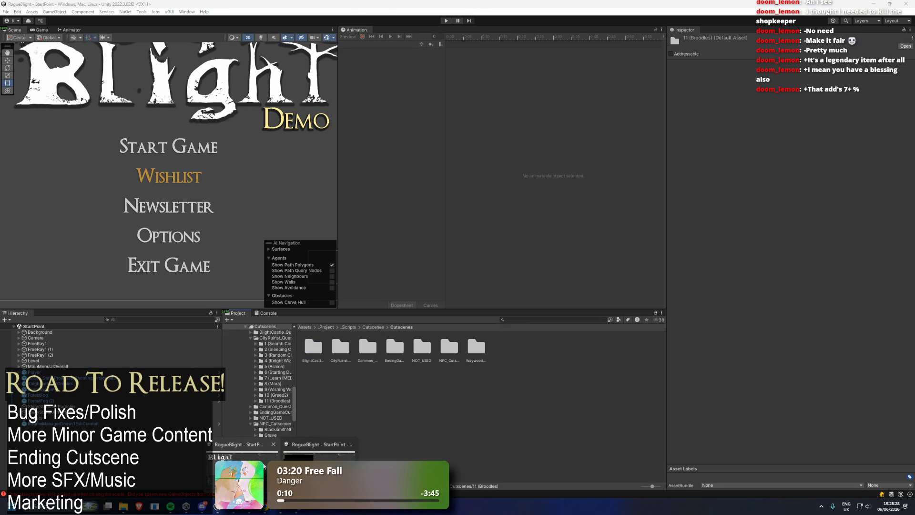
click(318, 458)
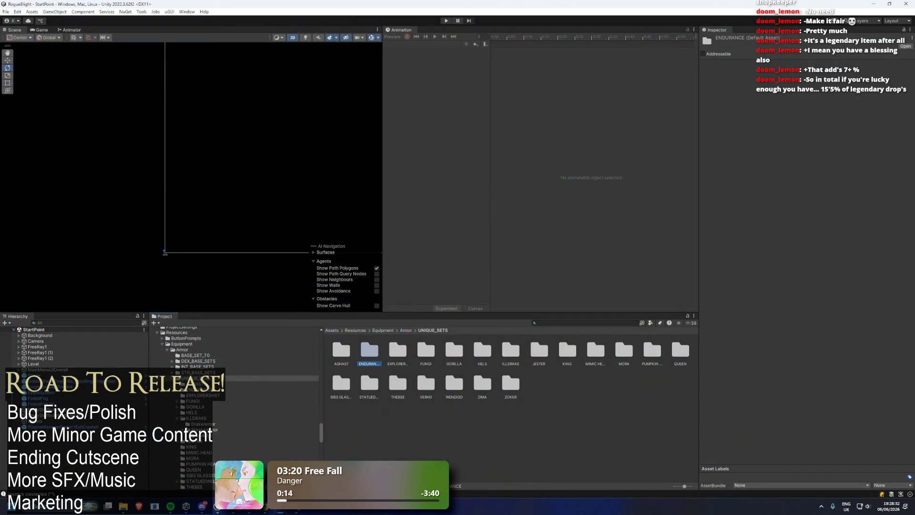
Step: Close the second RogueBlight editor and search for Unity Hub from the Start menu
key(alt+Tab)
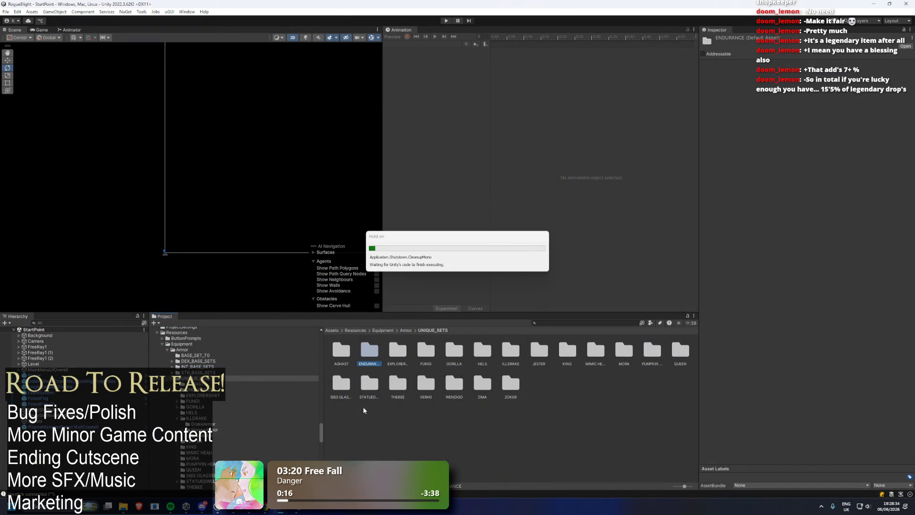
key(super)
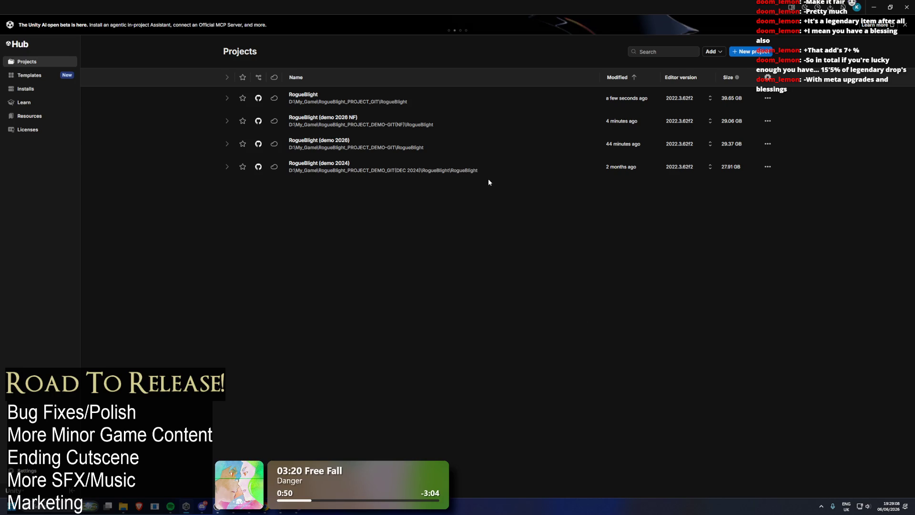
Step: Launch RogueBlight (demo 2026) from the Unity Hub Projects list
click(384, 142)
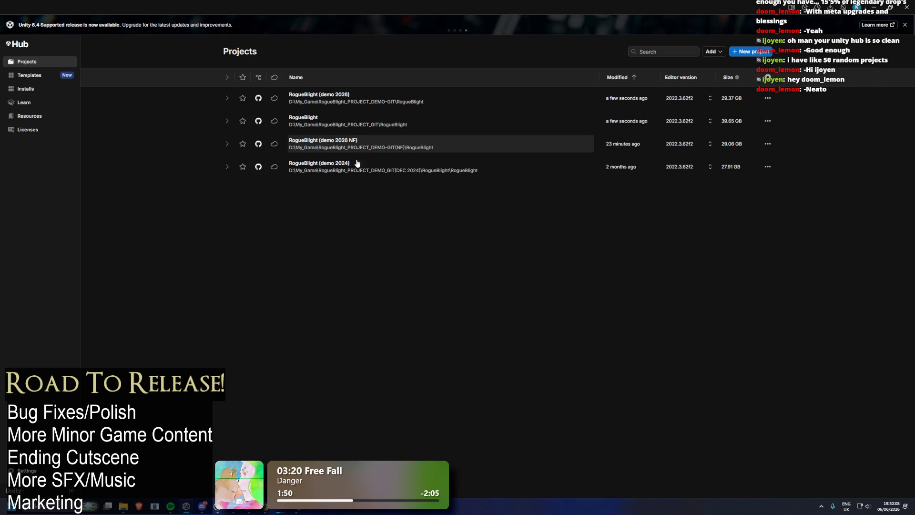
mouse_move(281, 509)
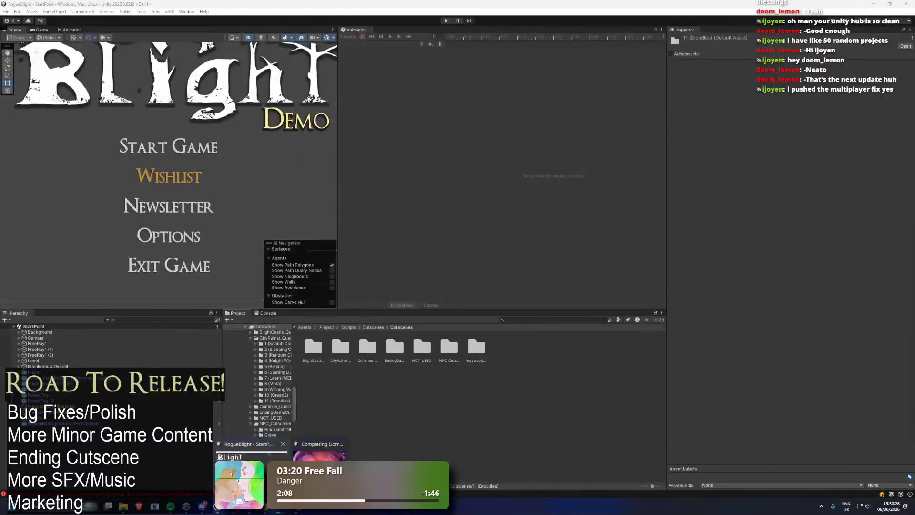
Step: Bring the demo editor forward and select the CityRuins folder inside Cutscenes
click(250, 451)
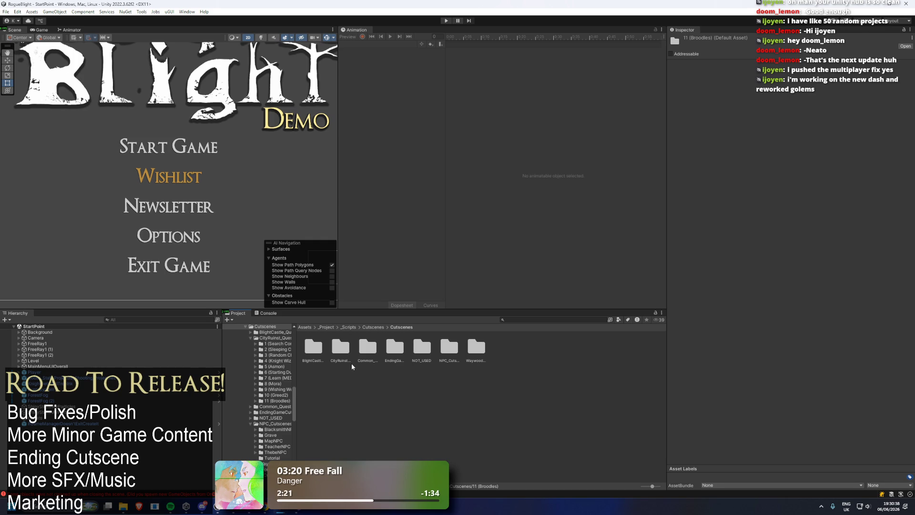
click(340, 360)
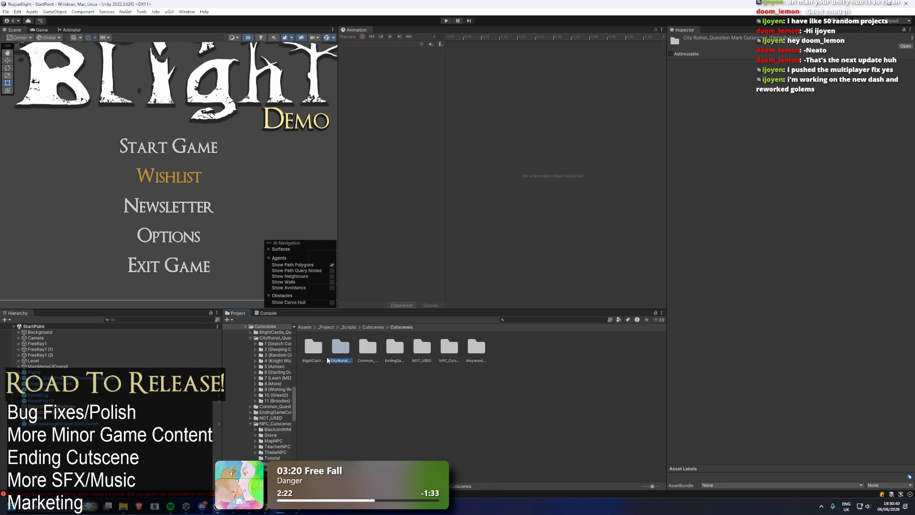
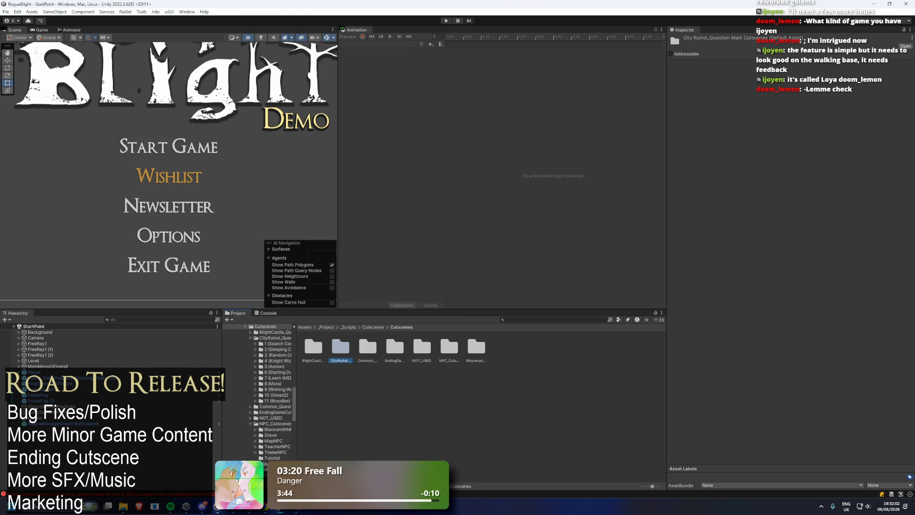
Step: In the other RogueBlight editor, search assets for 'cutscenes' and inspect the CutsceneEnemyPlayer script
mouse_move(281, 507)
click(315, 456)
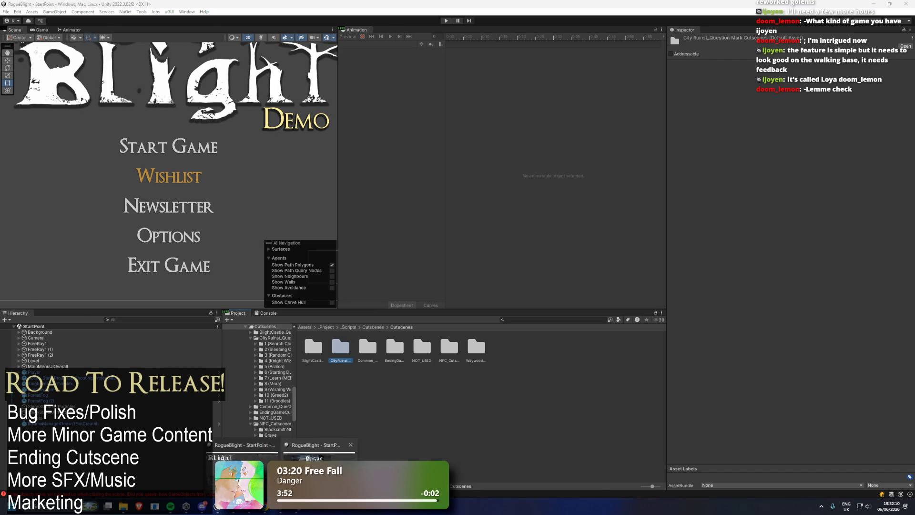
click(282, 457)
click(470, 288)
key(ctrl+a)
text(cutscenes)
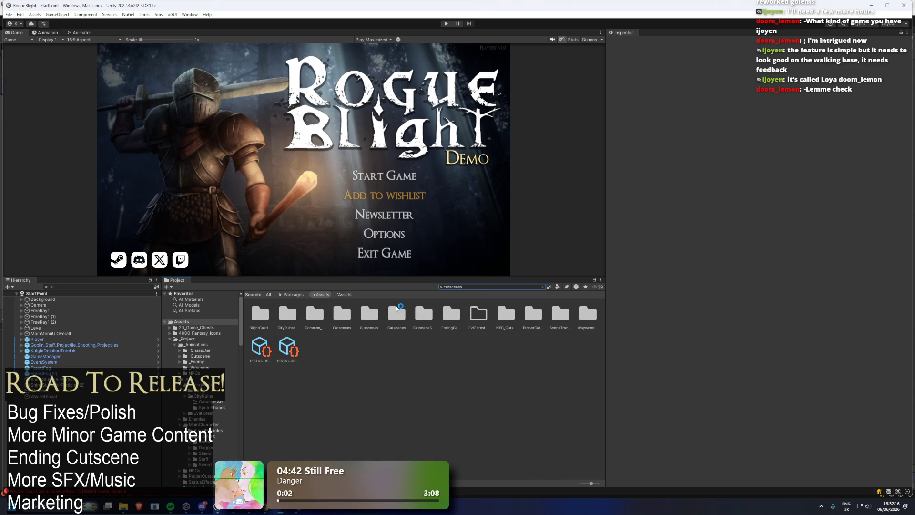
double_click(372, 314)
click(372, 312)
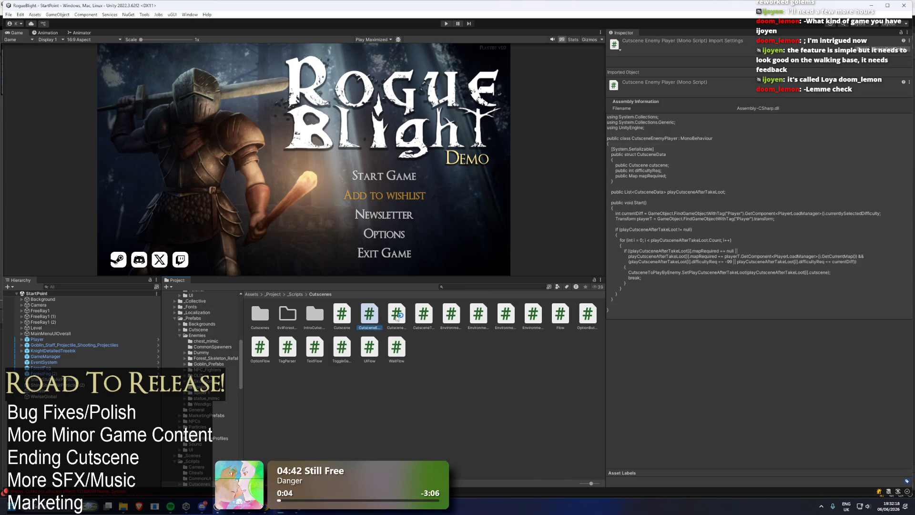
click(292, 295)
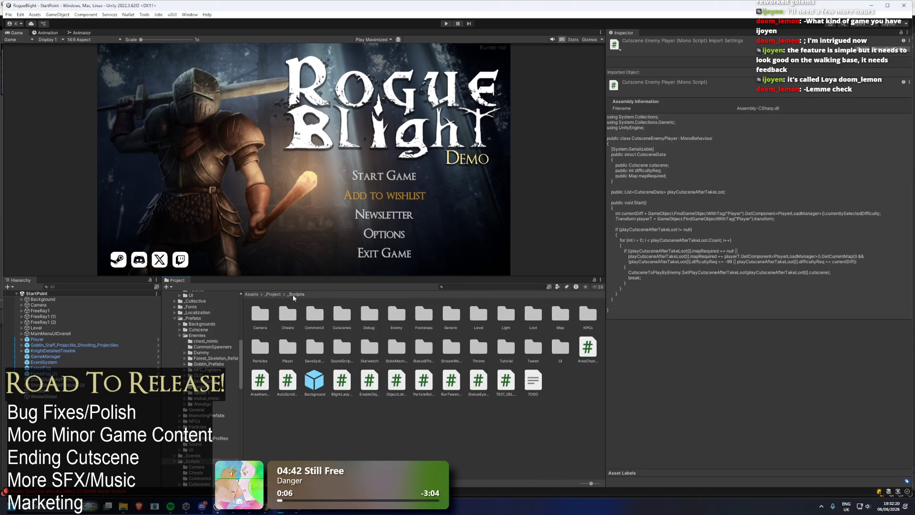
Step: Browse the CityRuinst and BlightCastle cutscene folders, then launch RogueBlight (demo 2026 NF) from the Hub
click(485, 286)
text(c)
text(utscene)
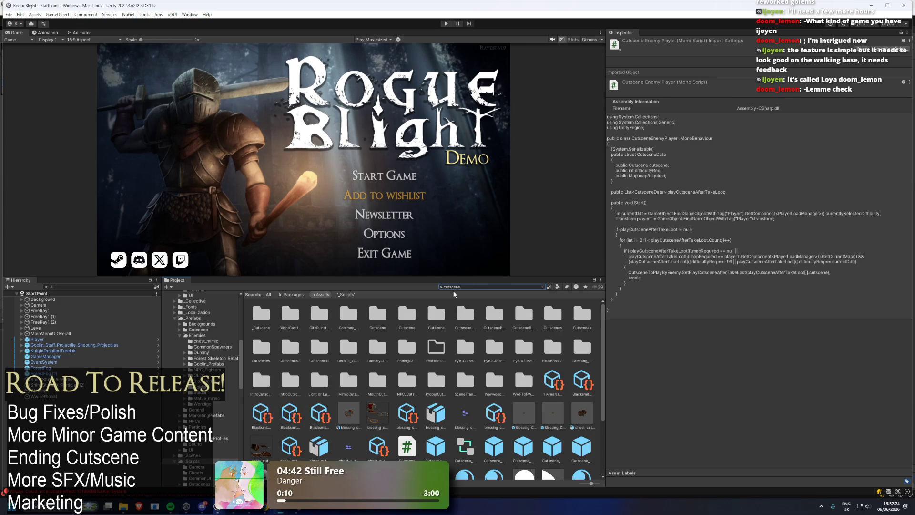
text(s)
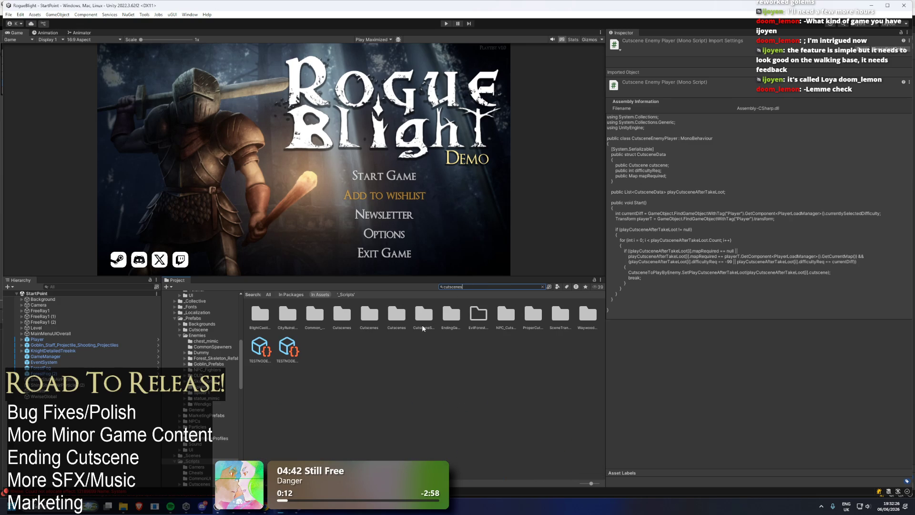
click(292, 318)
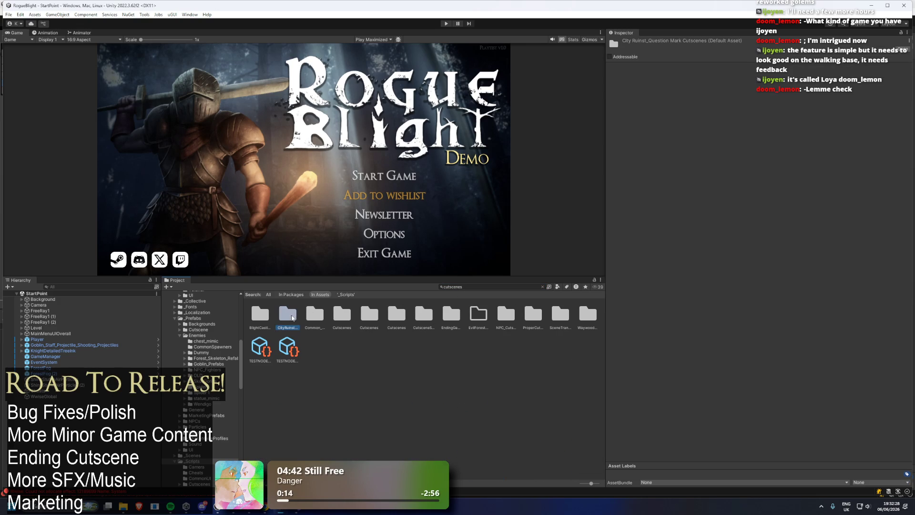
double_click(282, 313)
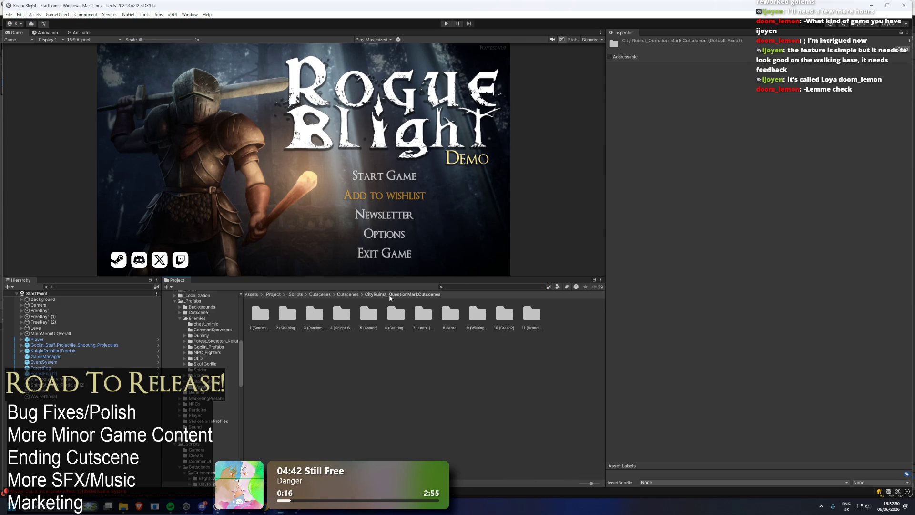
click(347, 294)
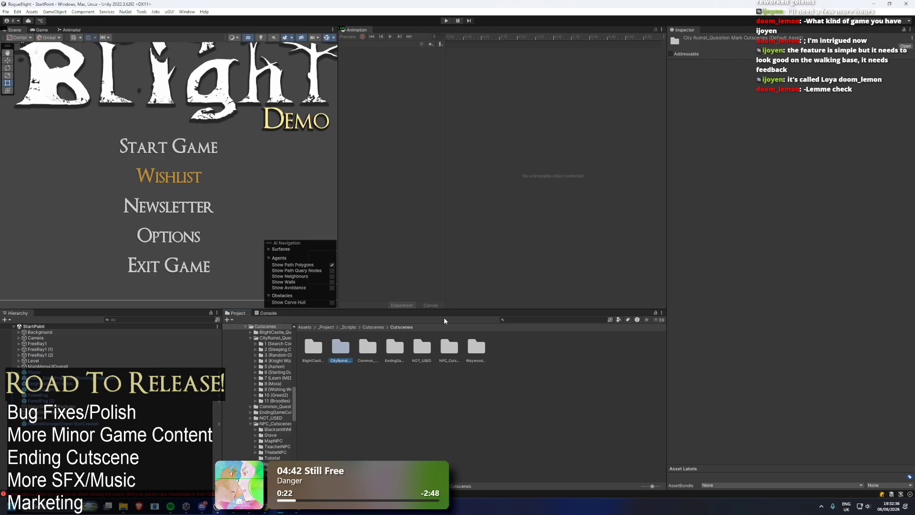
click(319, 351)
key(Return)
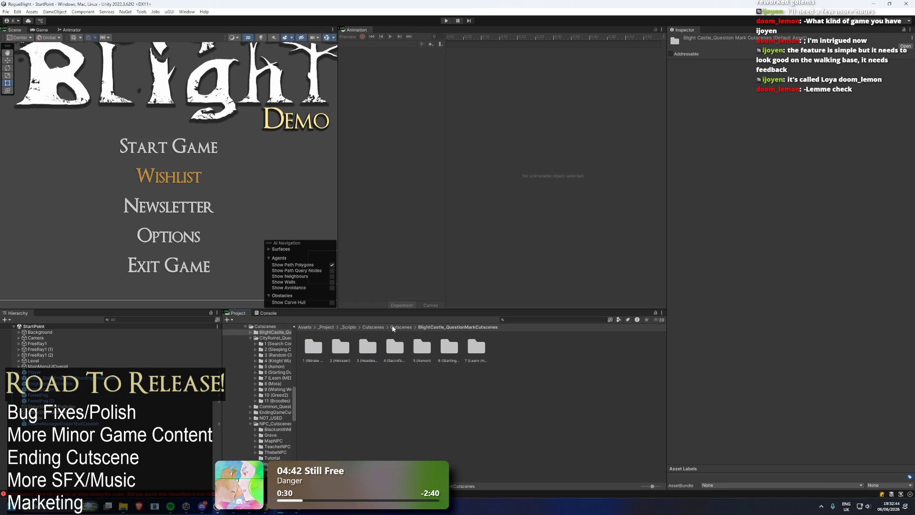
click(393, 327)
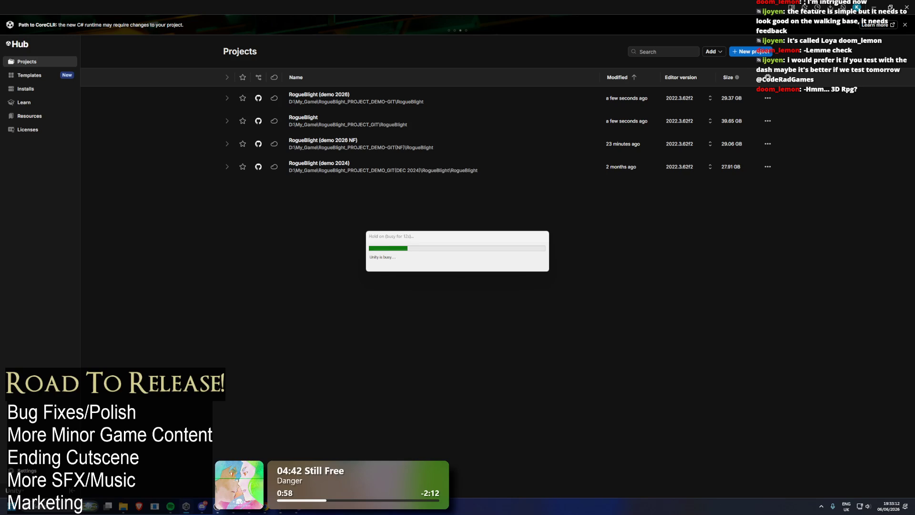
click(505, 143)
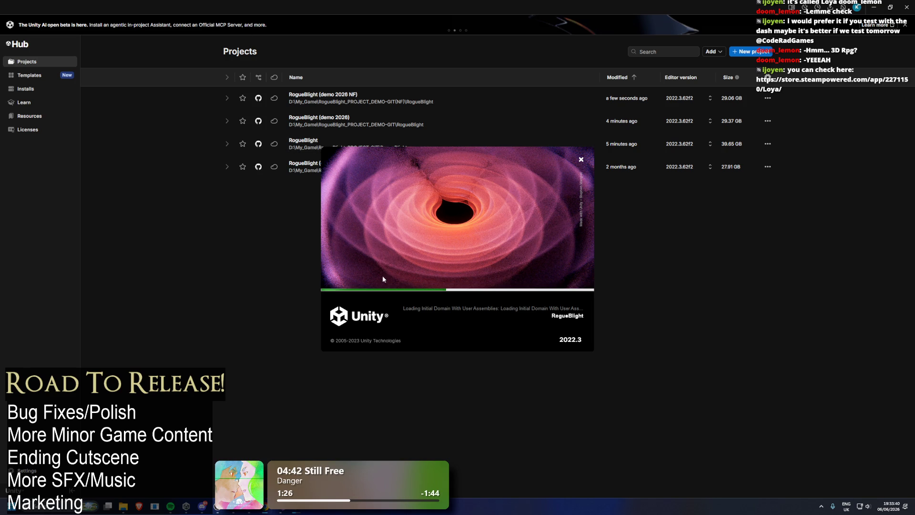
key(alt+Tab)
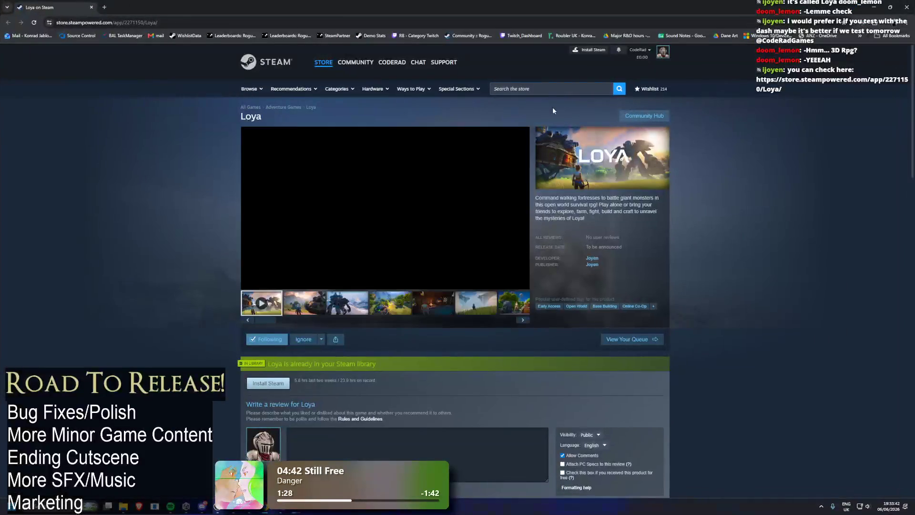
click(308, 302)
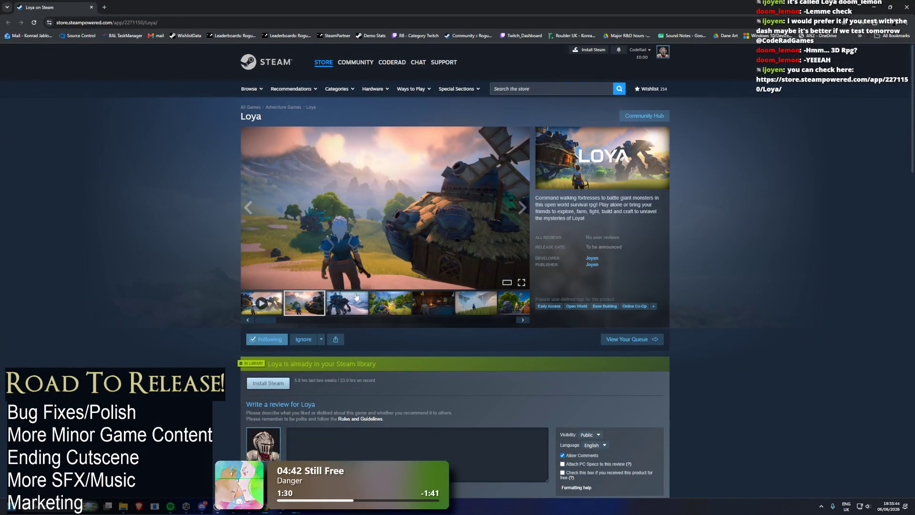
click(462, 269)
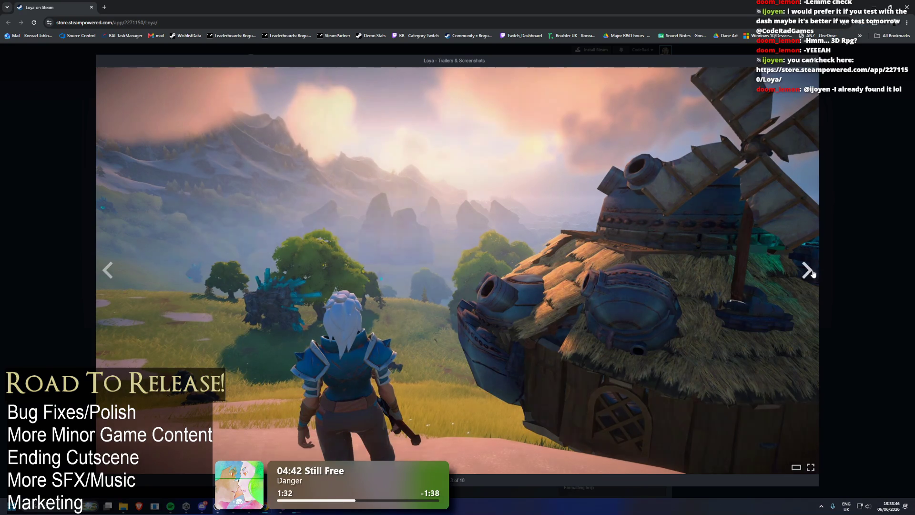
click(811, 273)
click(810, 273)
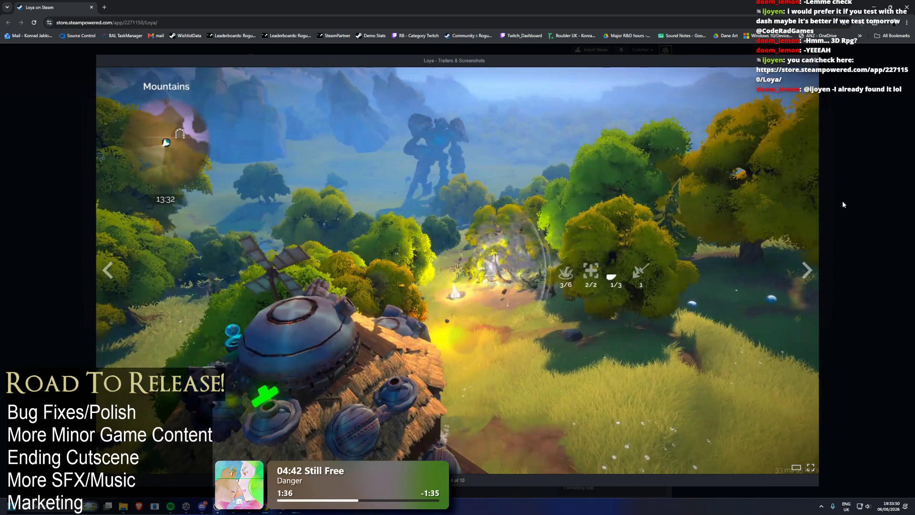
click(805, 274)
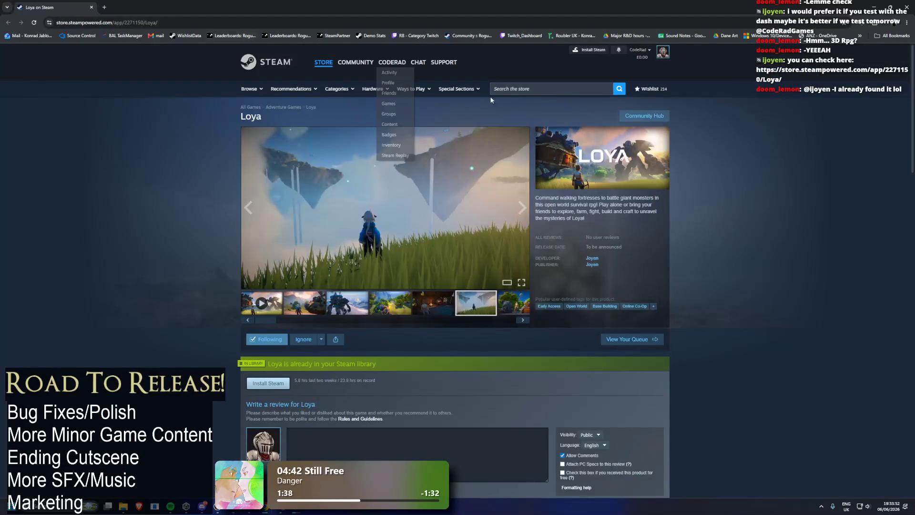
scroll(586, 136, down, 6)
scroll(585, 136, down, 4)
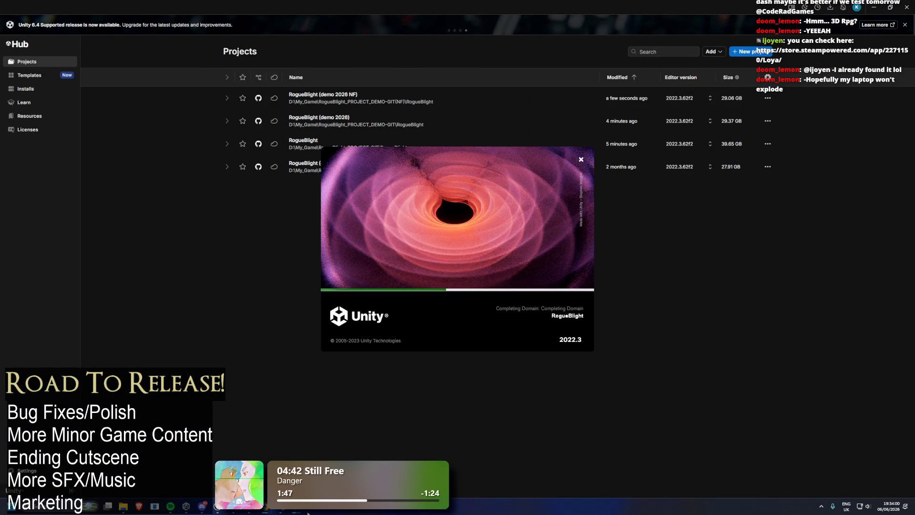
Step: Dismiss the accidentally opened Windows Start search while the project finishes loading
key(super)
text(g)
key(Escape)
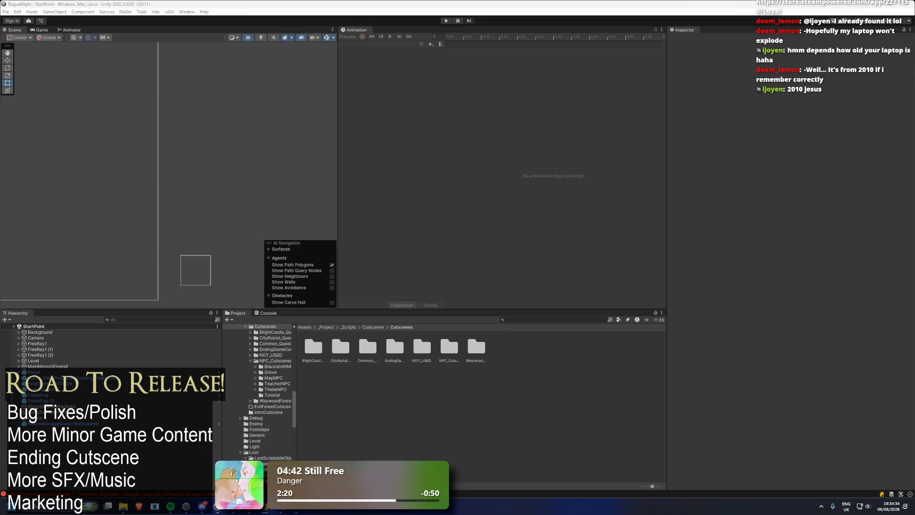
Step: Open Build Settings from the File menu to see the RogueBlight scene list with Linux targeted
click(522, 319)
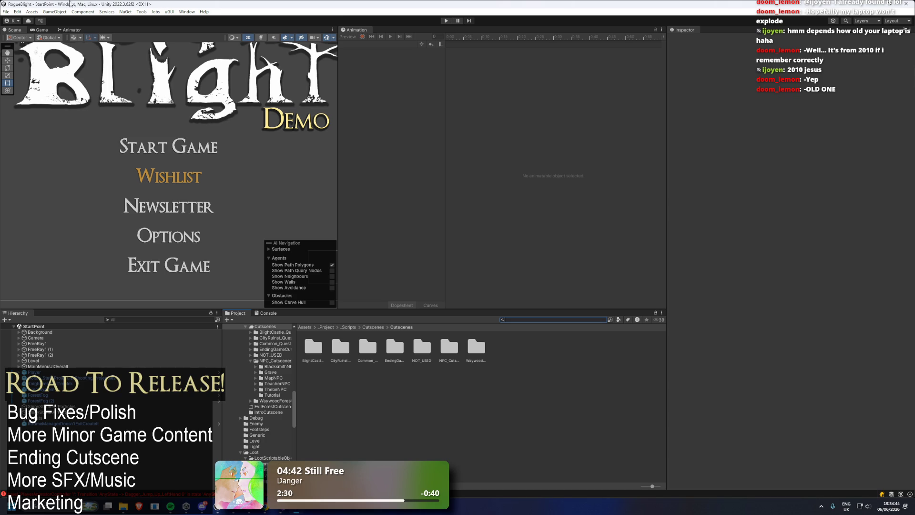
click(6, 11)
mouse_move(17, 11)
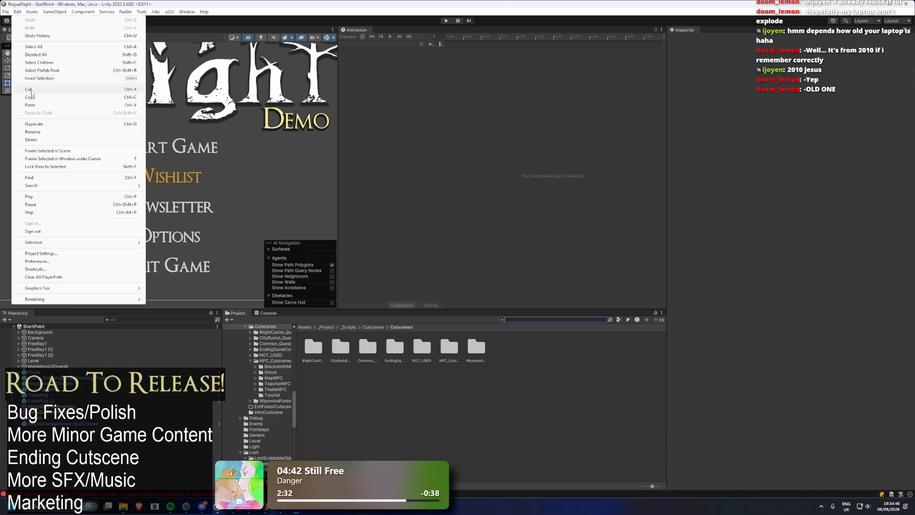
key(Left)
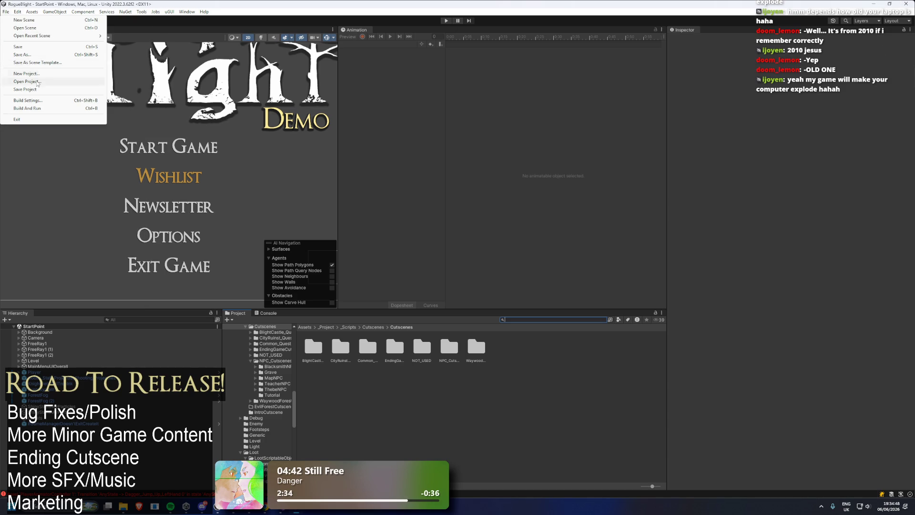
click(27, 100)
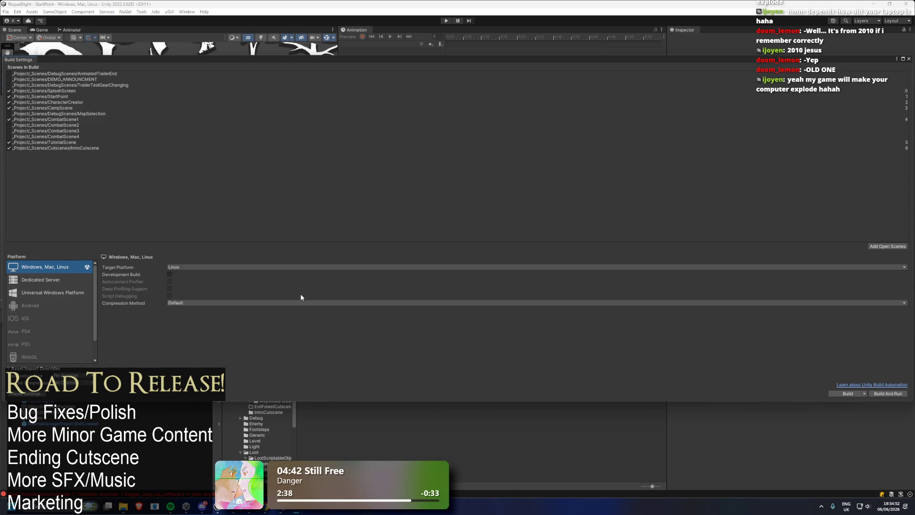
Step: Start the Linux build and browse to ContentBuilder's content folder, checking windows_content and mac_content
click(832, 393)
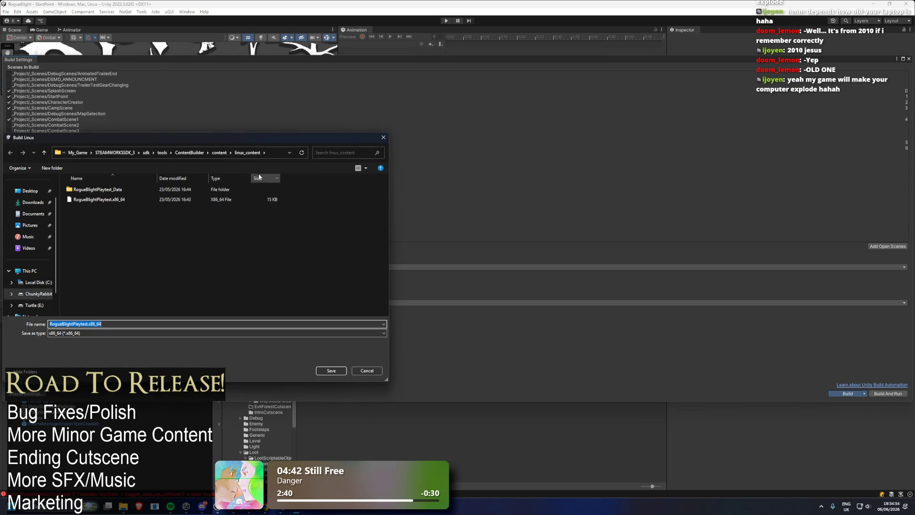
click(99, 201)
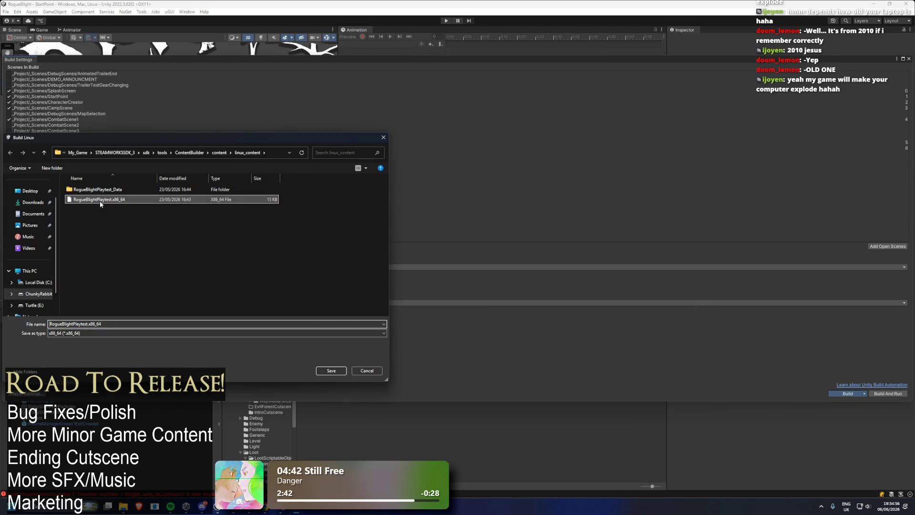
click(206, 227)
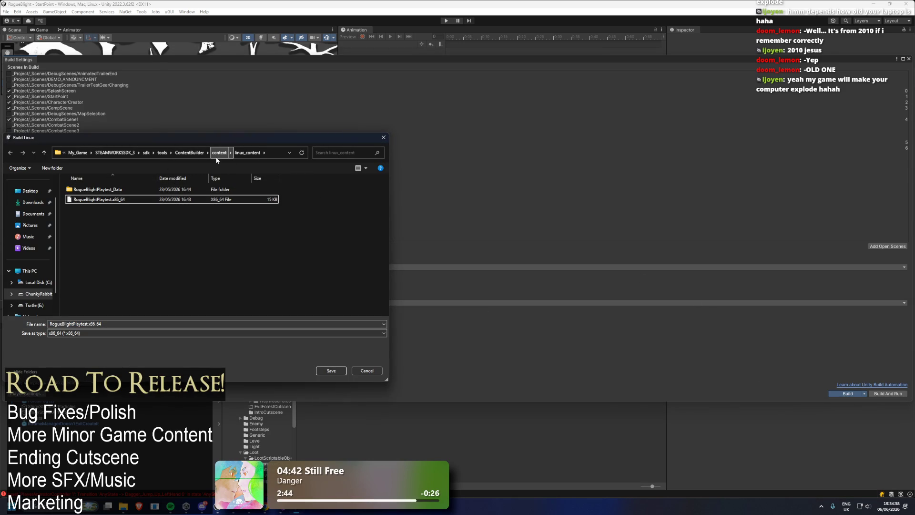
click(219, 152)
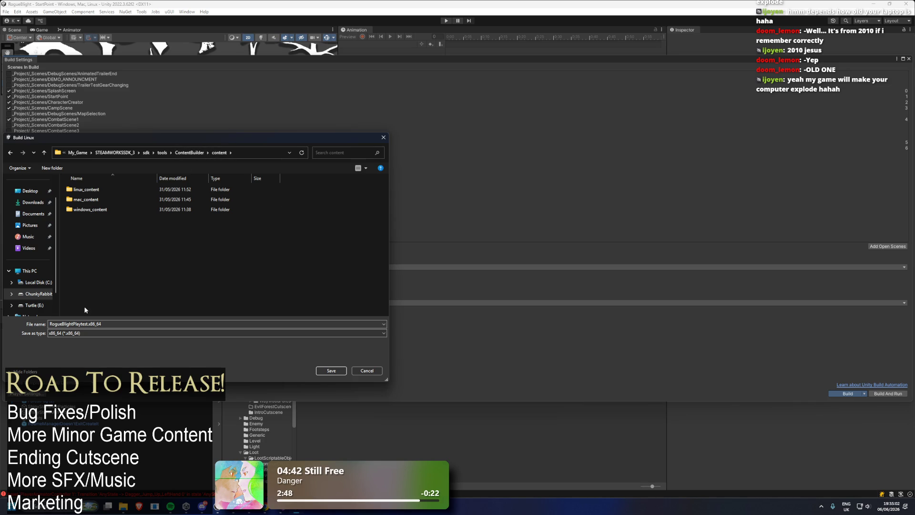
click(190, 152)
double_click(107, 218)
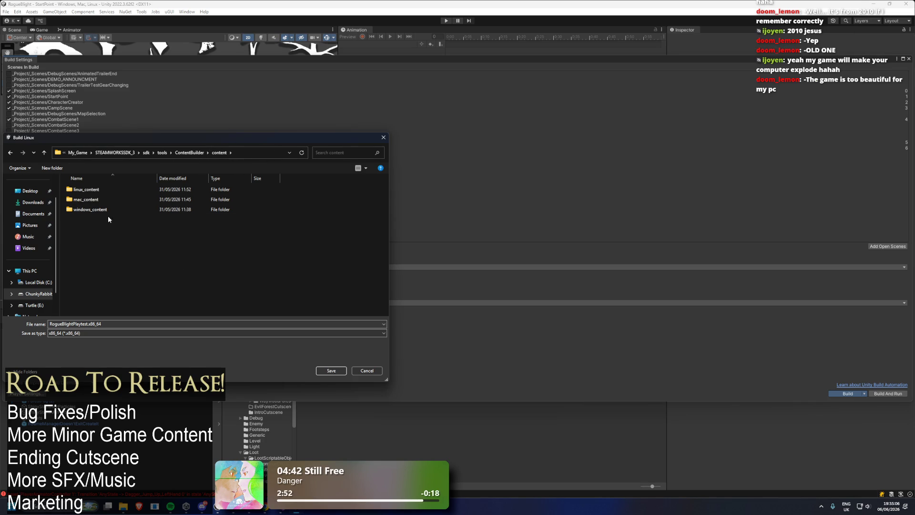
double_click(114, 210)
key(BackSpace)
click(112, 199)
double_click(113, 198)
key(BackSpace)
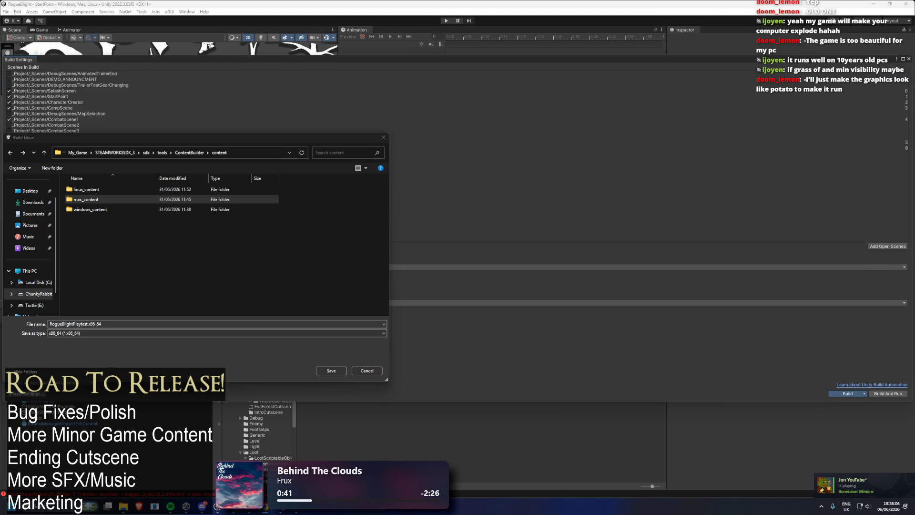
Step: Check the Steamworks admin general installation settings, then return to the Linux save dialog
key(alt+Tab)
key(alt+Tab)
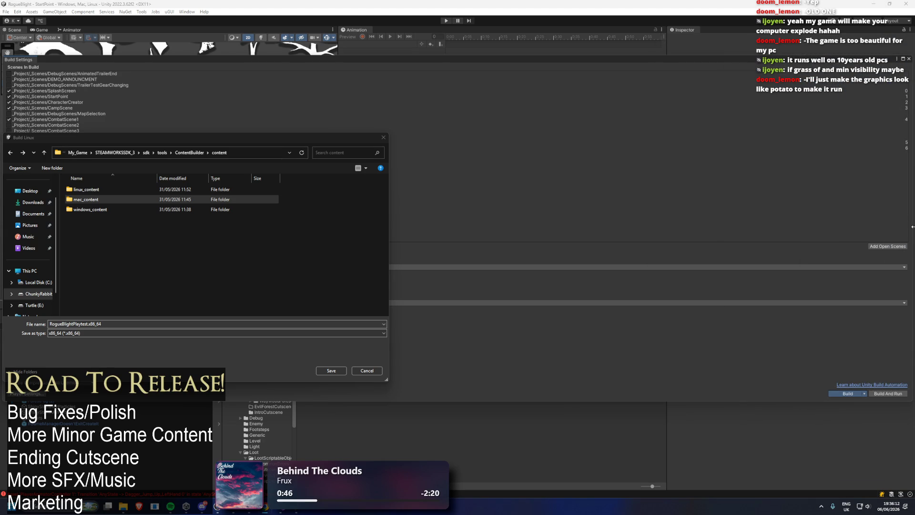
key(alt+Tab)
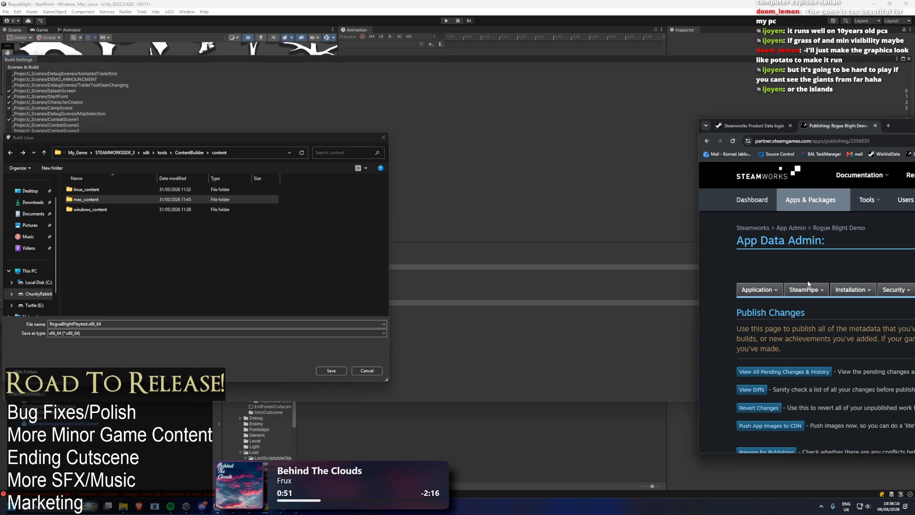
click(851, 300)
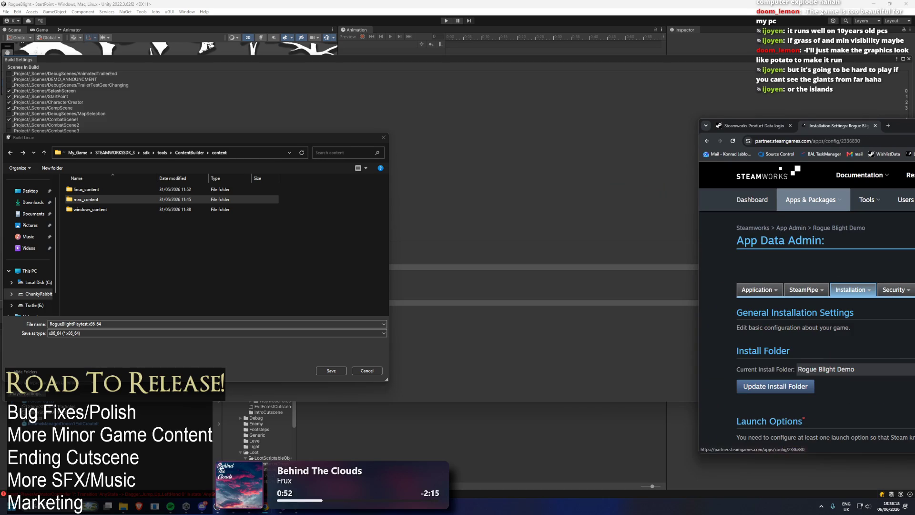
key(alt+Tab)
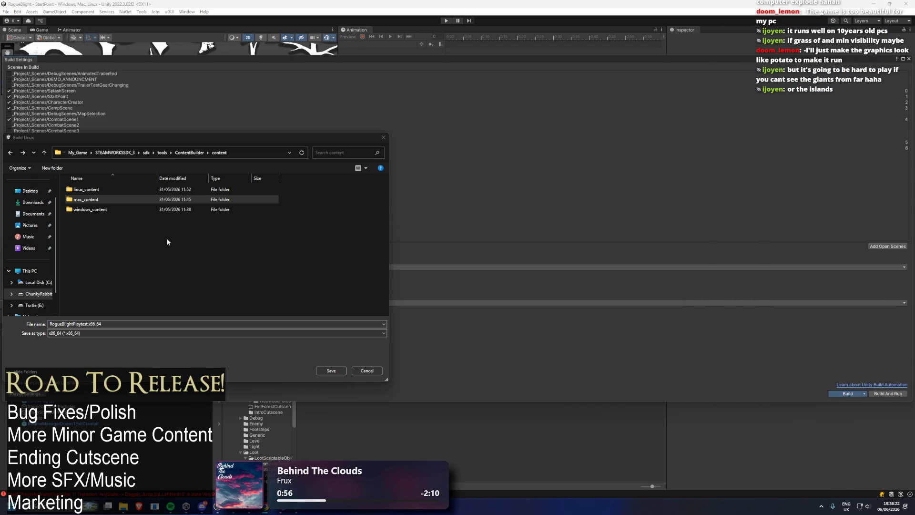
click(154, 203)
Step: In linux_content, delete the old RogueBlightPlaytest.x86_64 file and RogueBlightPlaytest_Data folder
double_click(90, 189)
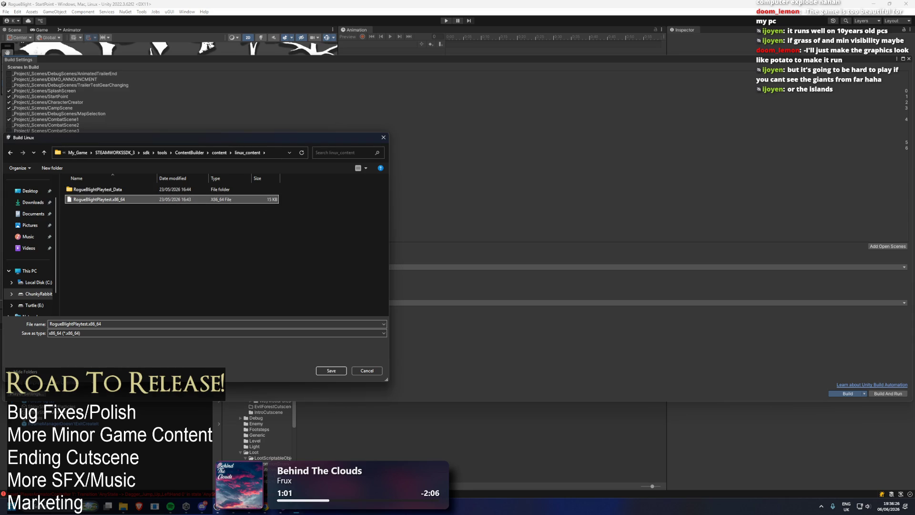
click(222, 244)
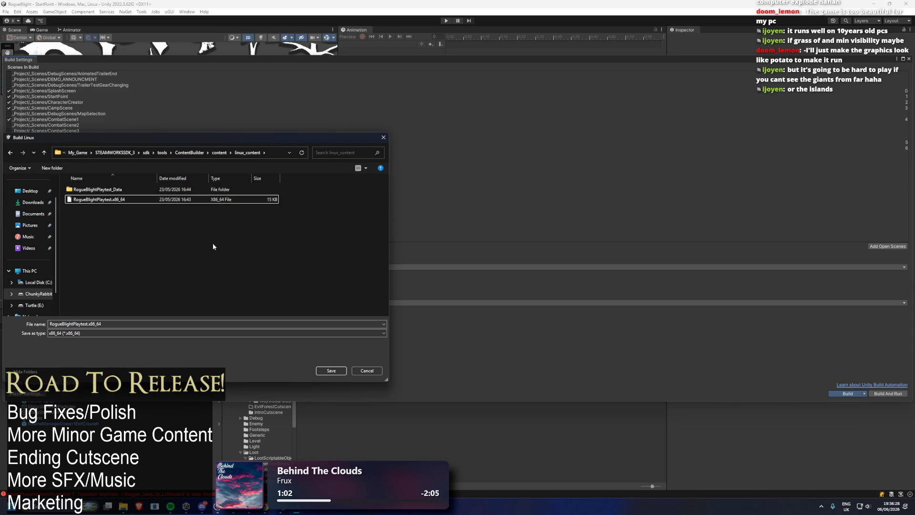
key(Up)
key(Down)
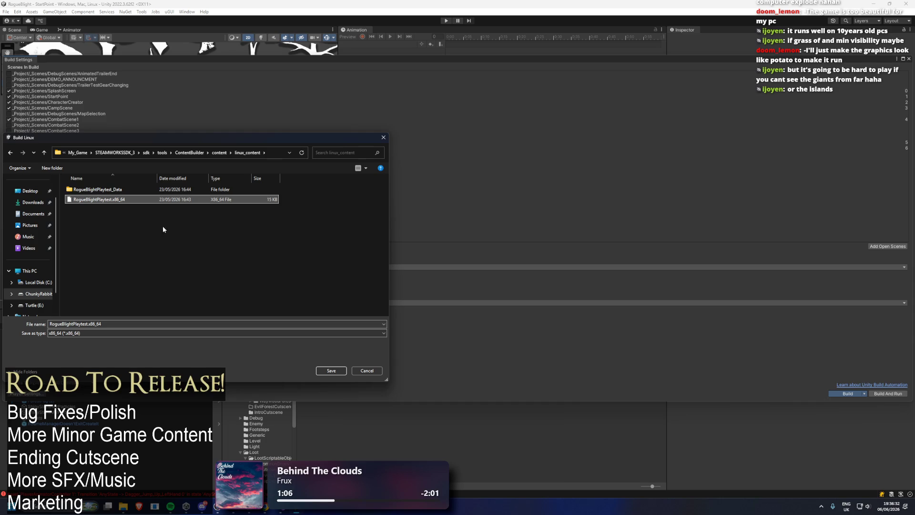
key(Delete)
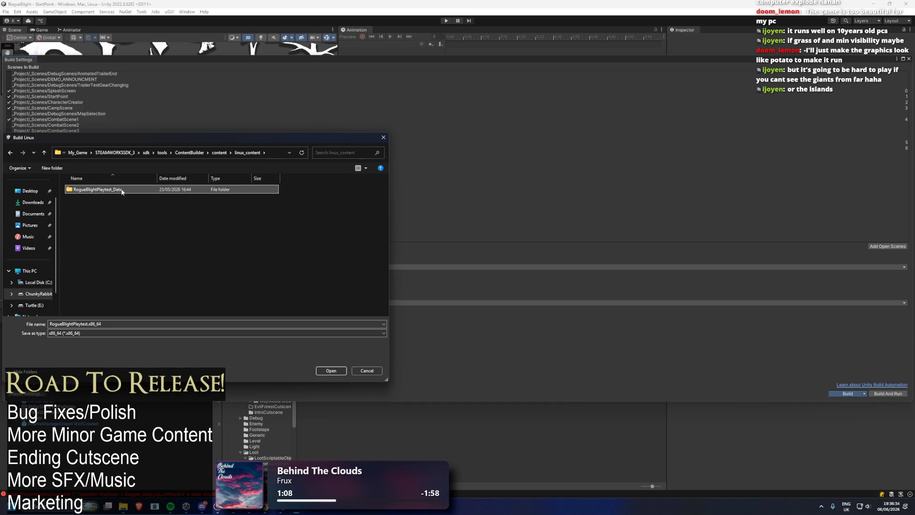
key(Delete)
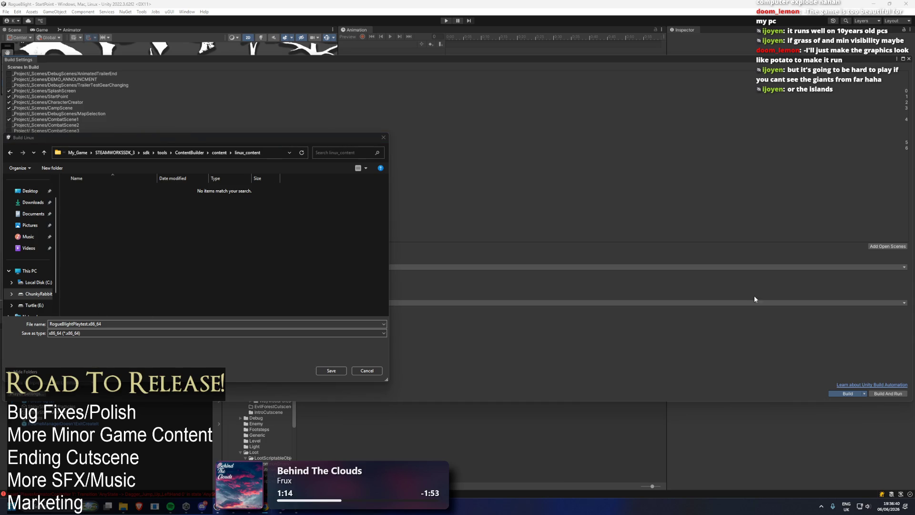
Step: Remove 'Playtest' from the build file name and save to start the Linux build
click(114, 322)
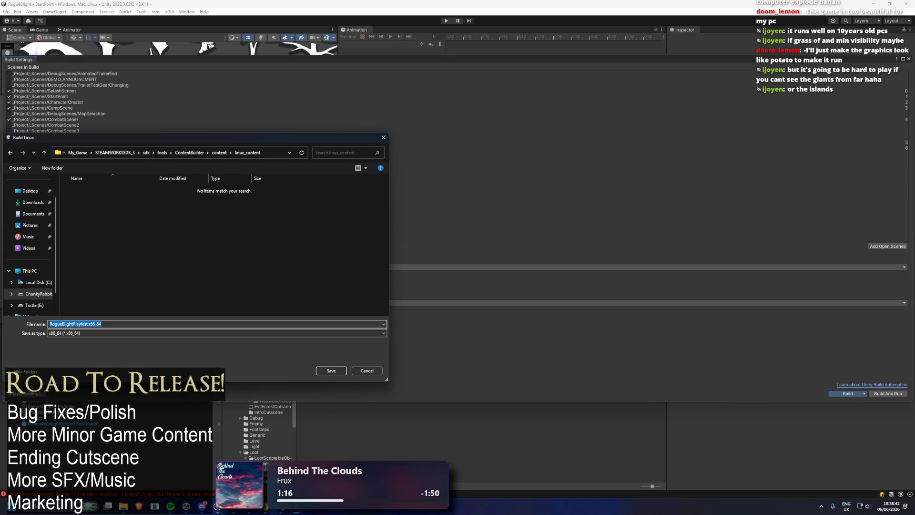
click(88, 324)
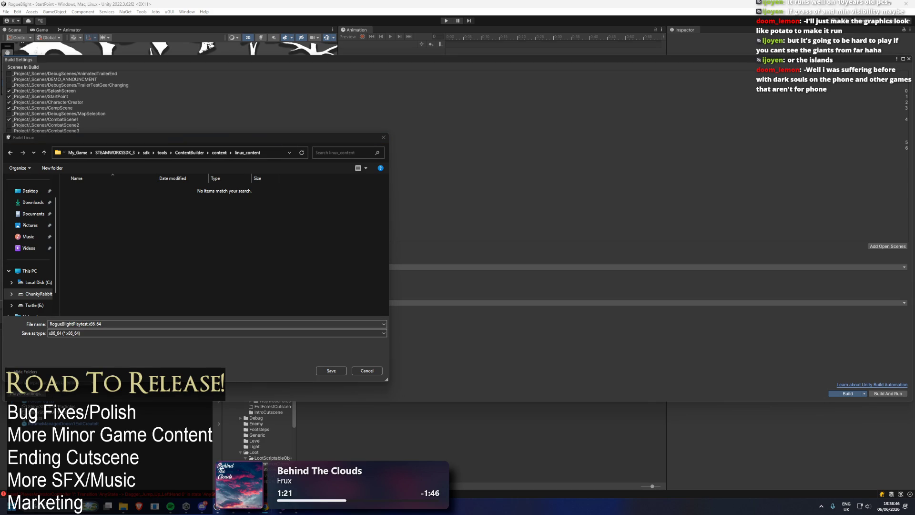
click(86, 325)
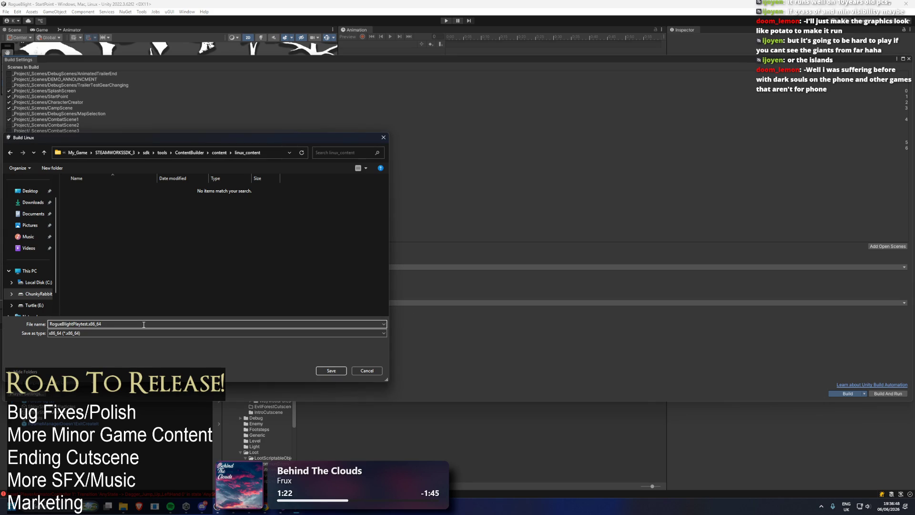
key(Delete)
key(Delete)
key(BackSpace)
key(BackSpace)
key(BackSpace)
key(Return)
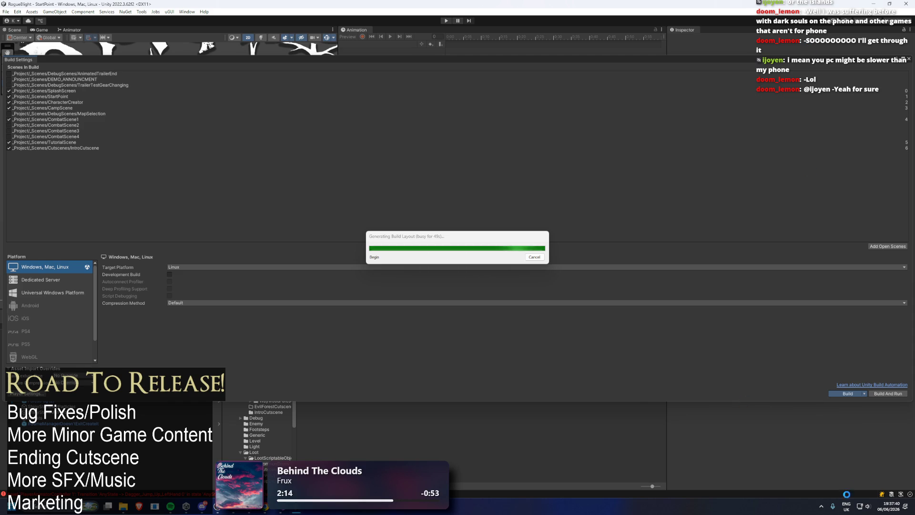
Step: Switch to the TODO.txt notes in Visual Studio while the Linux build runs
click(824, 508)
key(alt+Tab)
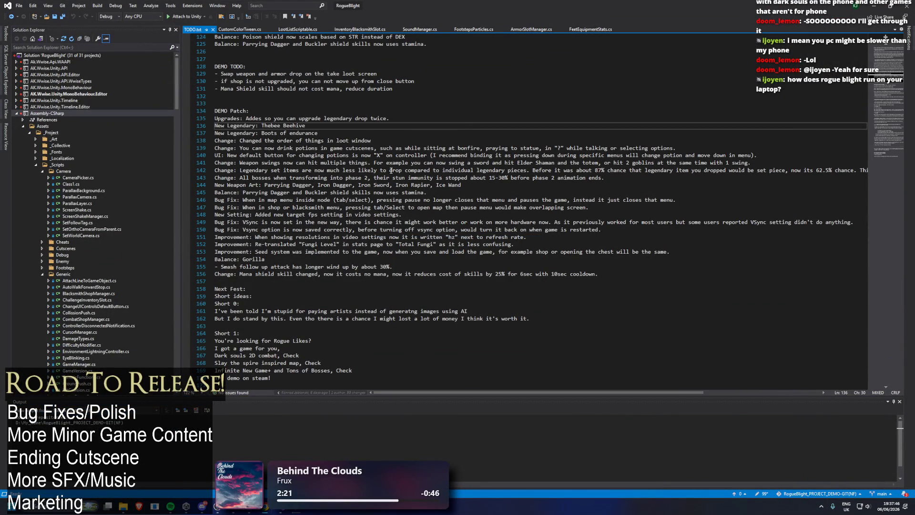
click(875, 5)
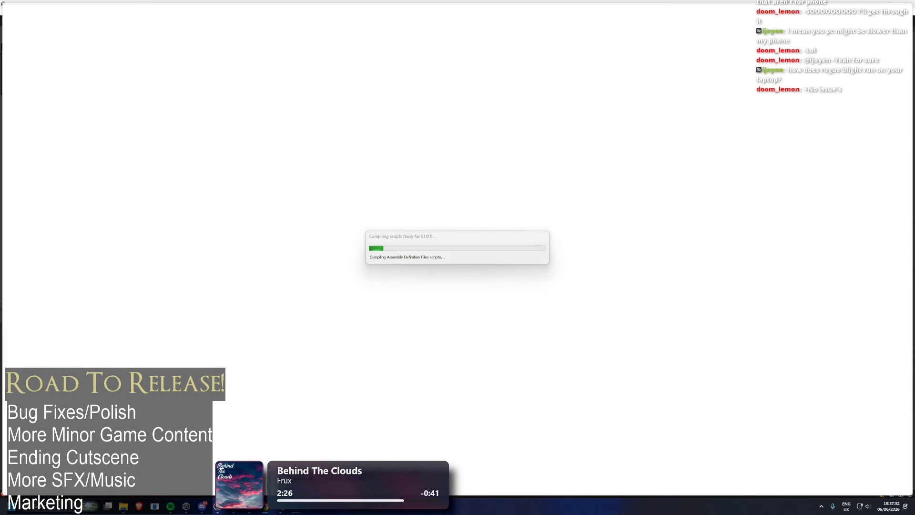
key(alt+Tab)
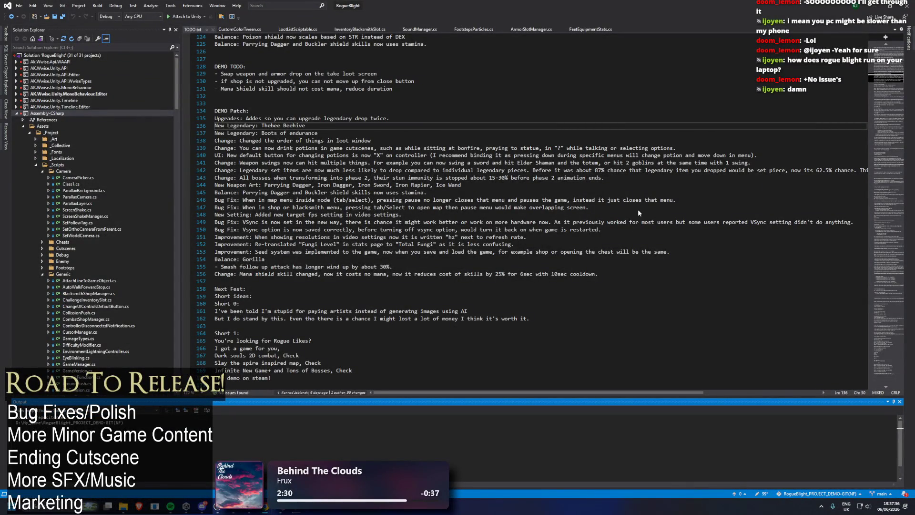
Step: Minimize Visual Studio's TODO.txt to reveal Unity's finished Linux build and Addressables Report
click(705, 126)
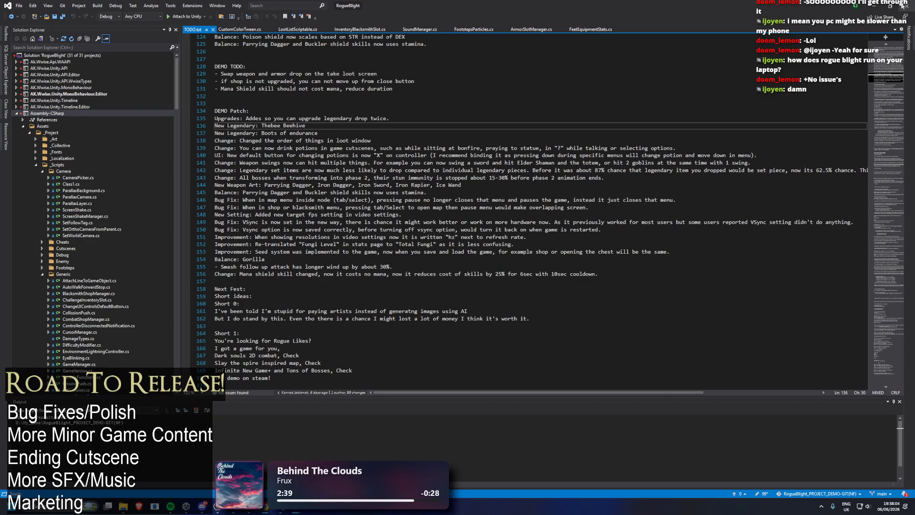
click(874, 6)
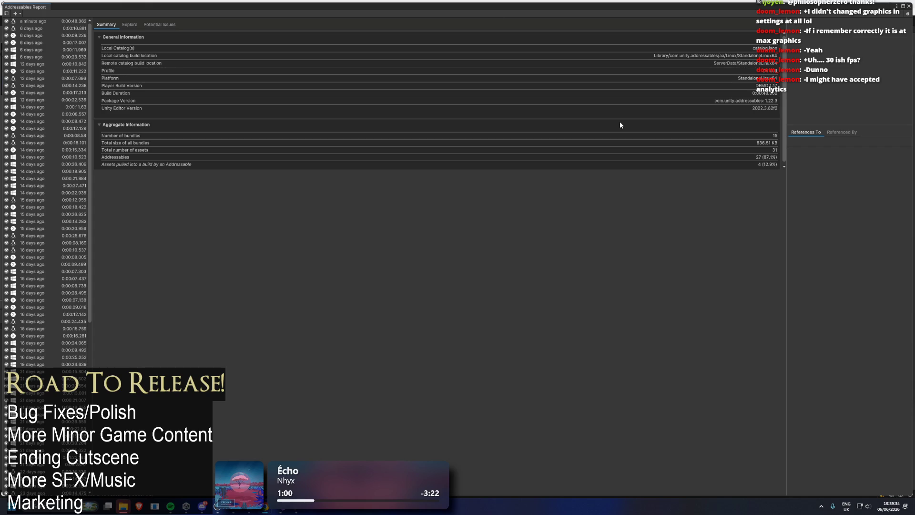
Step: Return from the Addressables Report to the TODO.txt notes in Visual Studio
key(alt+Tab)
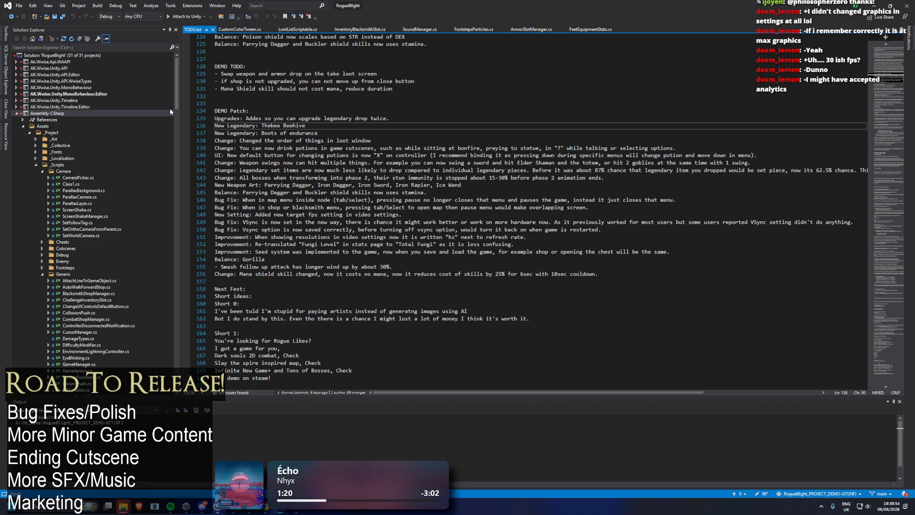
Step: Minimize Visual Studio to show Unity's Build Settings, still targeting Linux
click(877, 5)
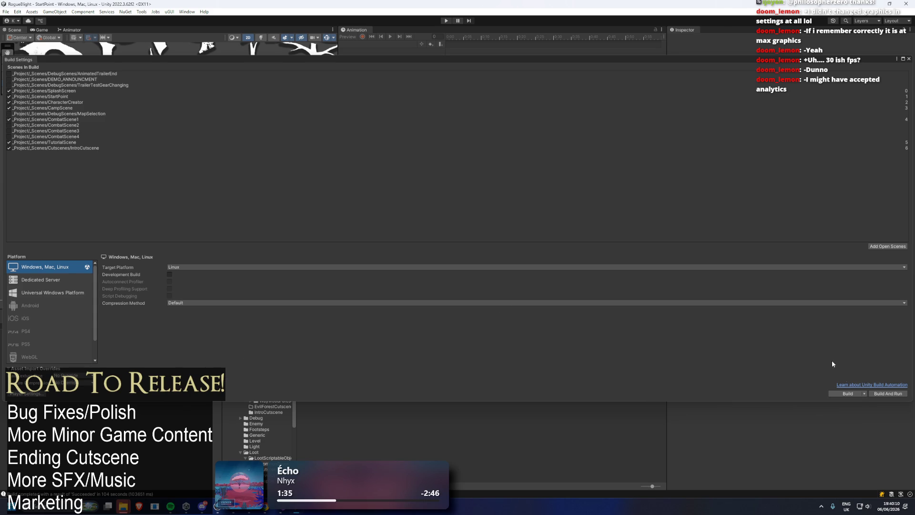
Step: Start a new Linux build and delete the previous RogueBlightt executable, Data and debug folders
click(848, 394)
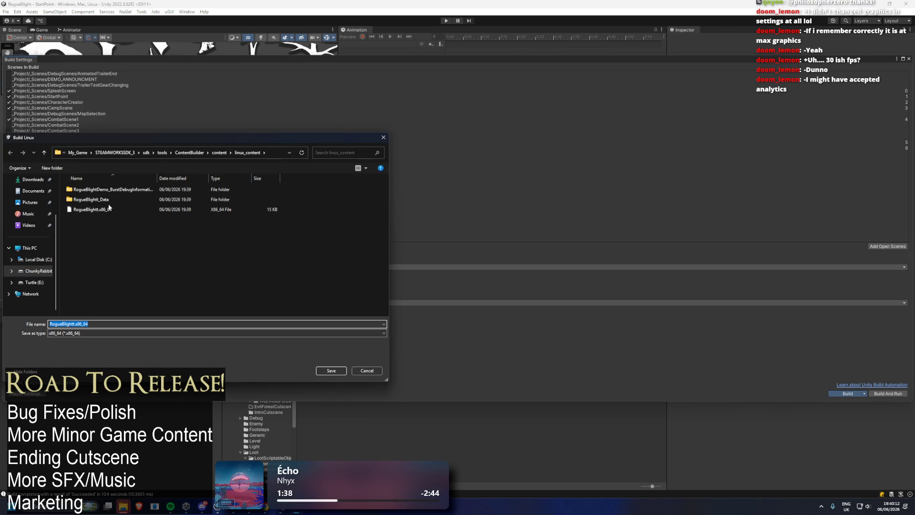
click(102, 210)
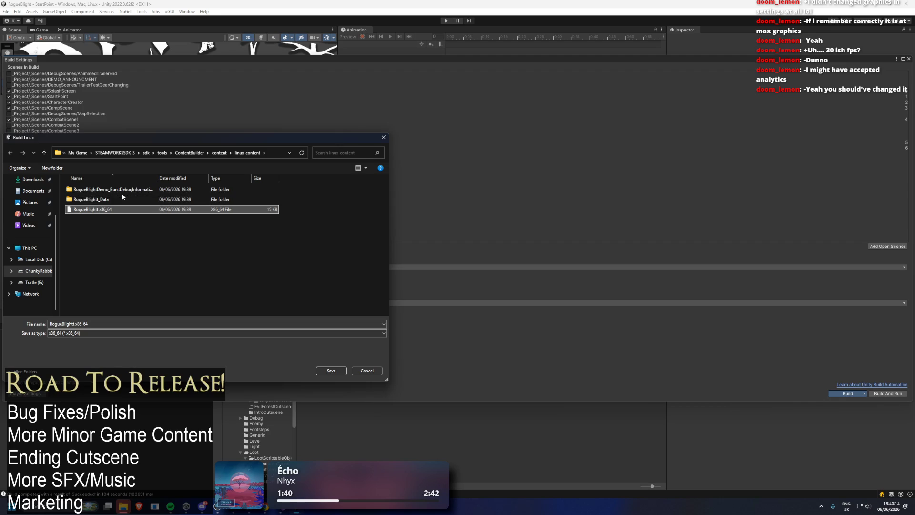
key(Delete)
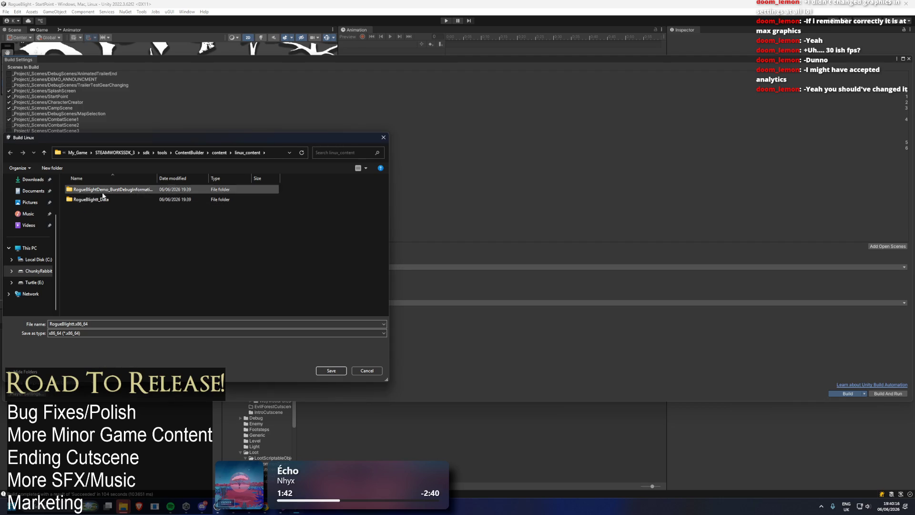
click(103, 199)
key(Delete)
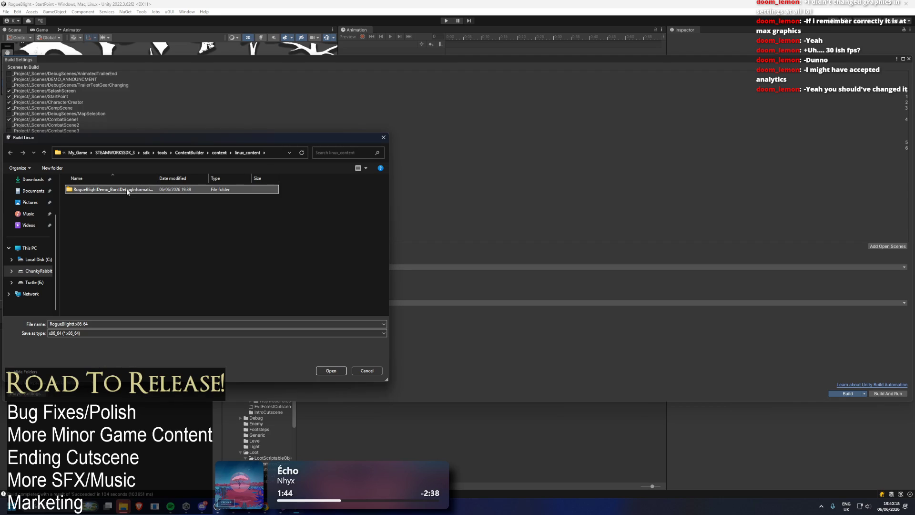
key(Delete)
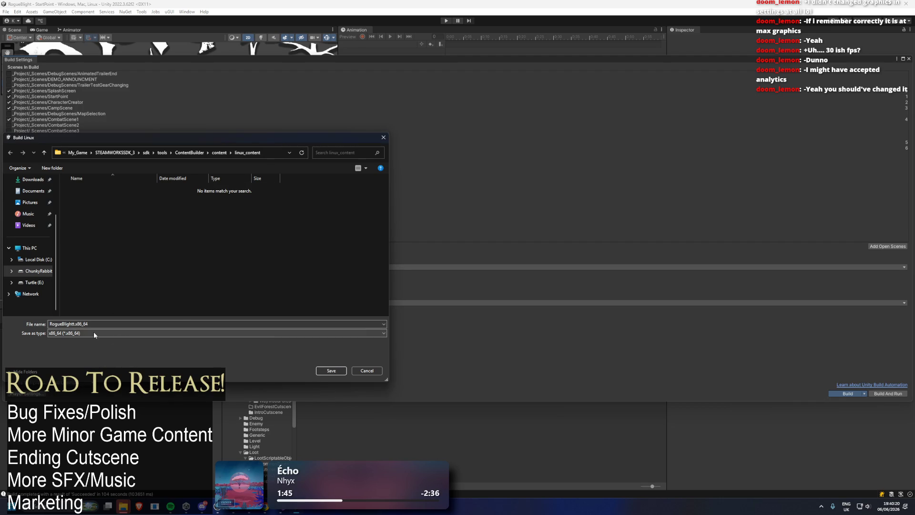
Step: Name the build RogueBlightDemo.x86_64 and save it into linux_content to start building
click(181, 324)
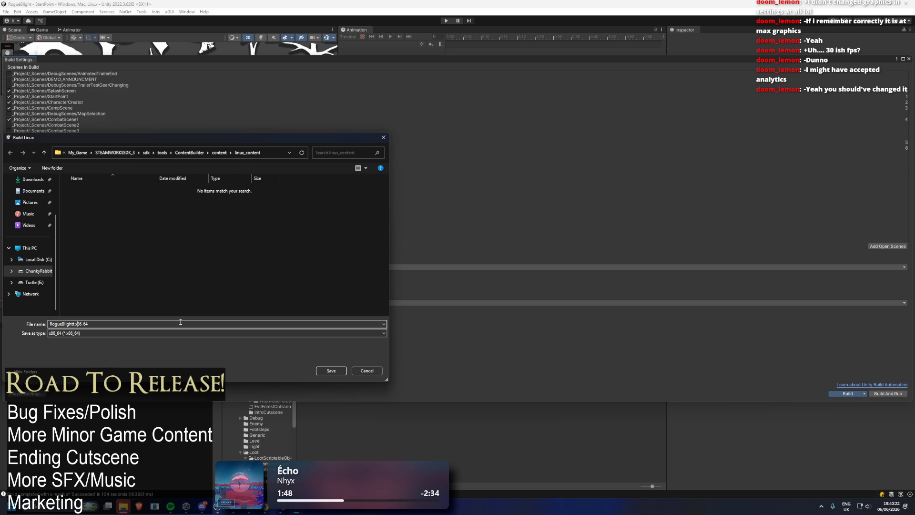
key(BackSpace)
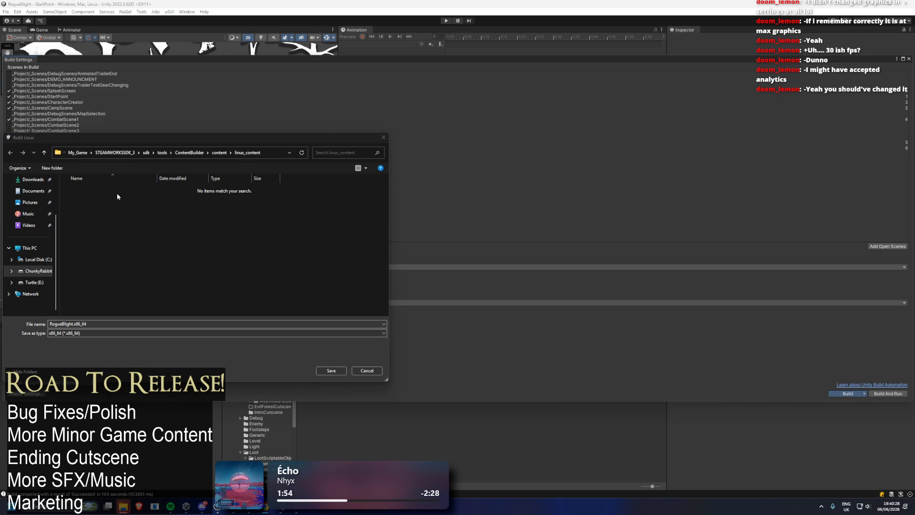
click(225, 316)
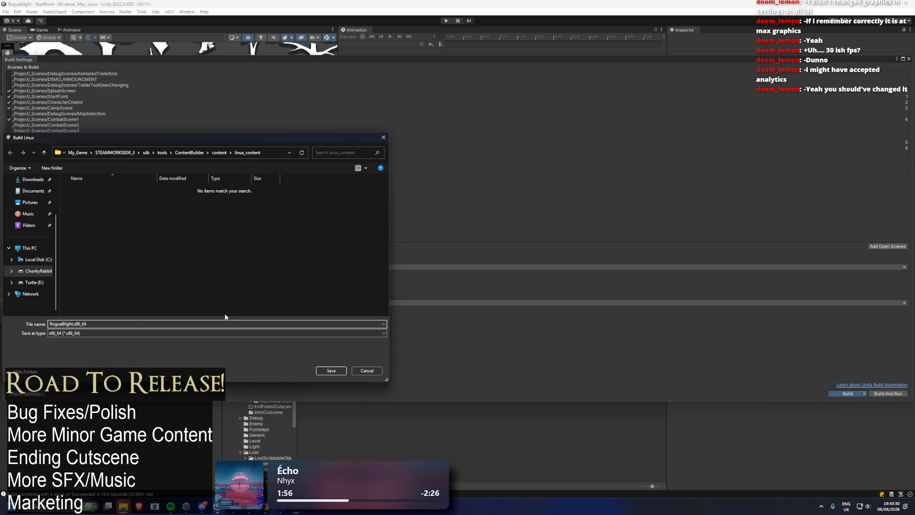
text(Demo)
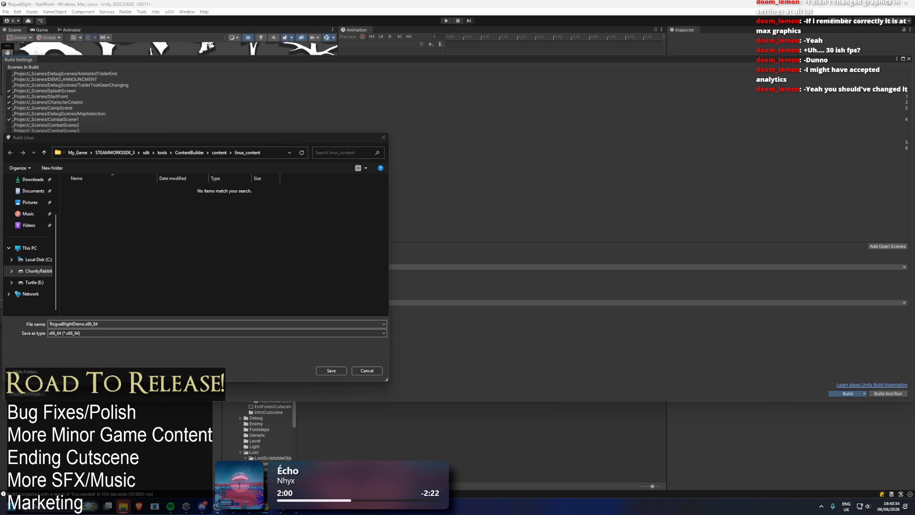
click(326, 375)
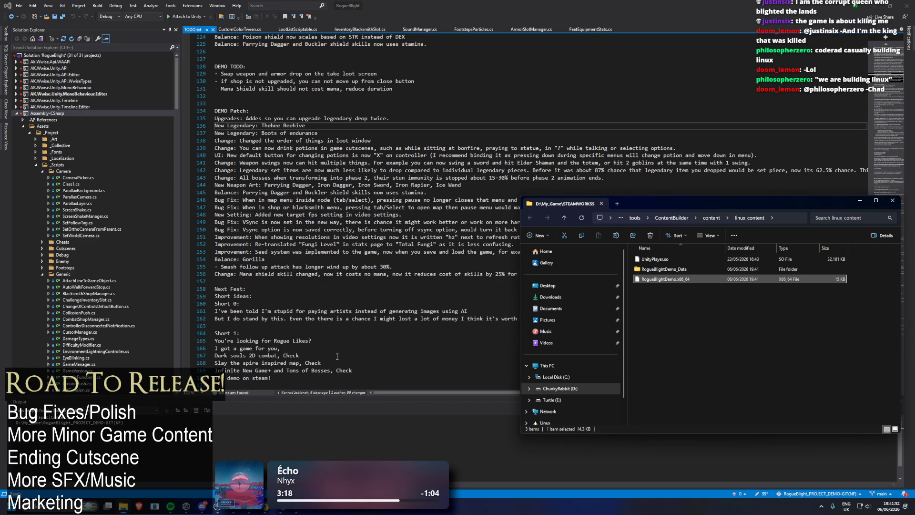
Step: In linux_content, select the RogueBlightDemo_Data folder and delete it
click(706, 333)
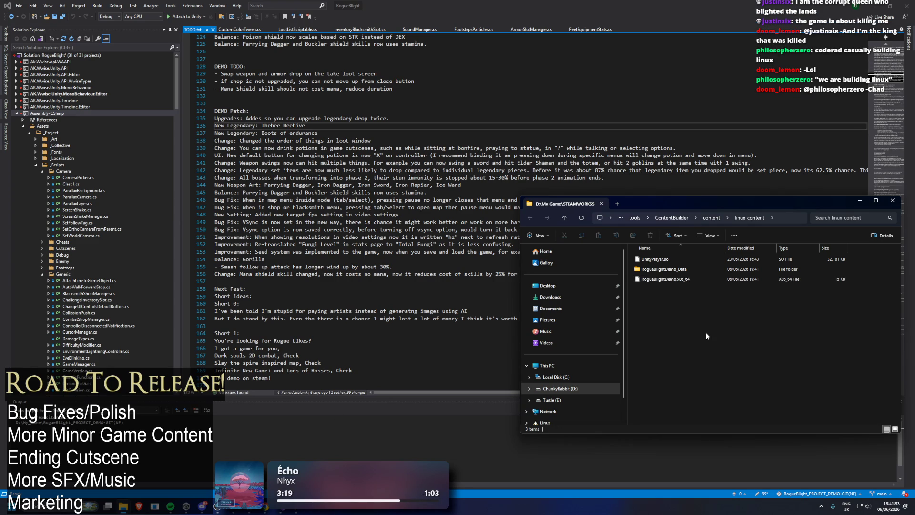
click(652, 259)
key(Delete)
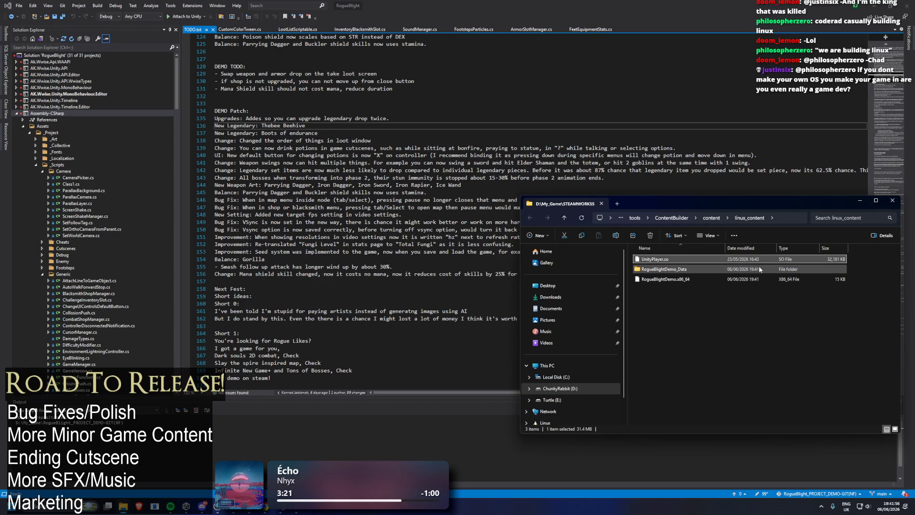
Step: Minimize Visual Studio and bring the Unity Editor back to the front
click(319, 156)
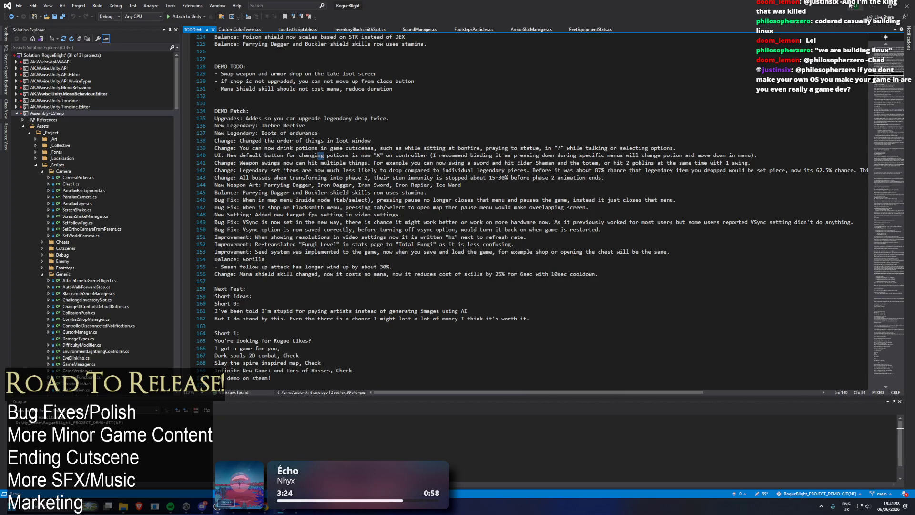
click(874, 6)
click(306, 243)
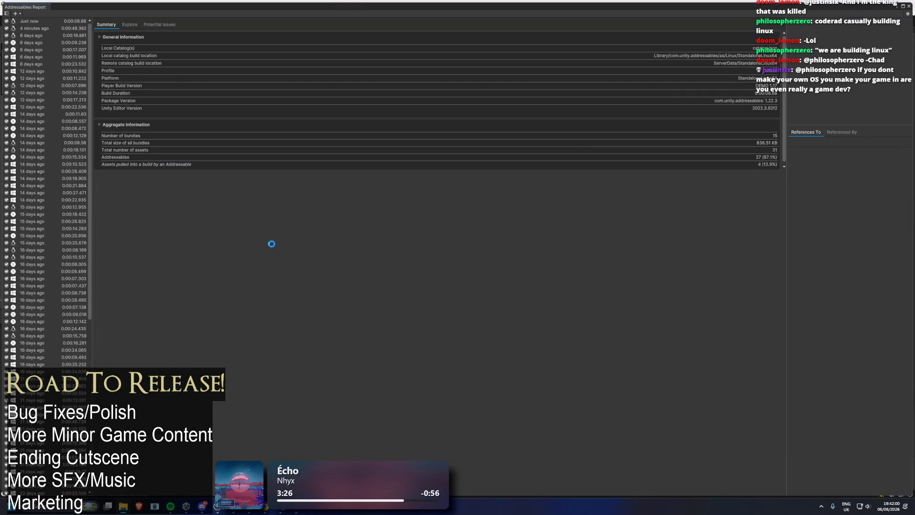
Step: Change the Build Settings Target Platform from Linux to macOS
key(alt+Tab)
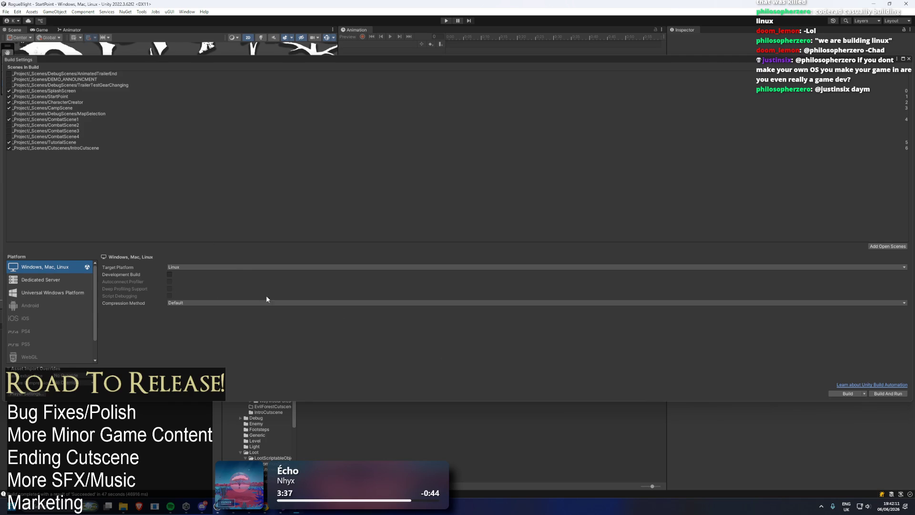
click(200, 267)
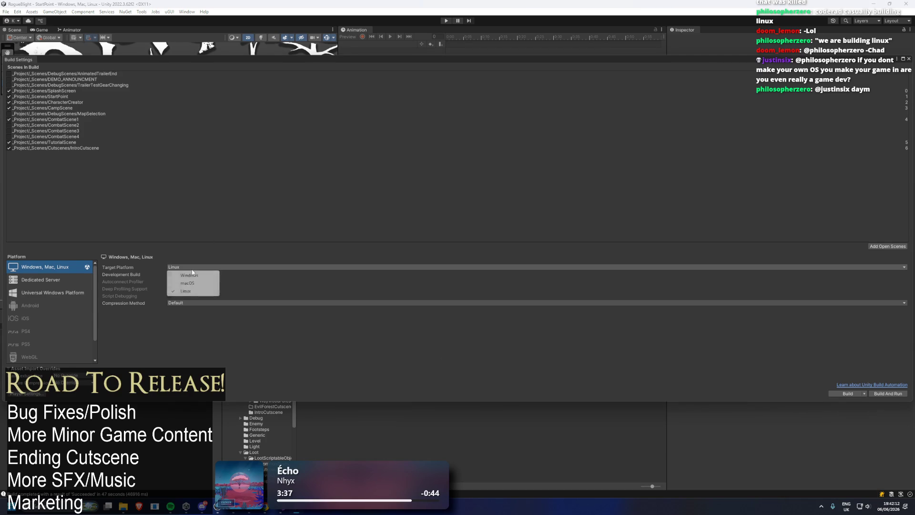
click(202, 283)
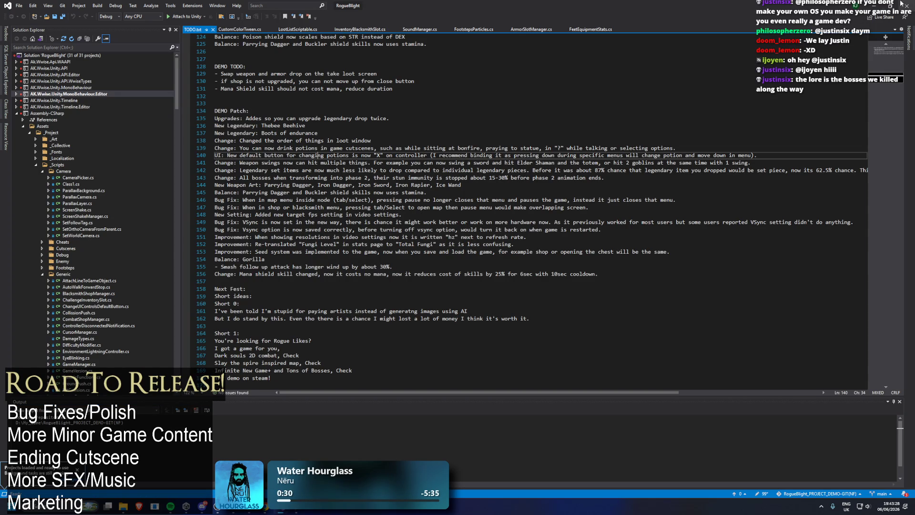
click(875, 6)
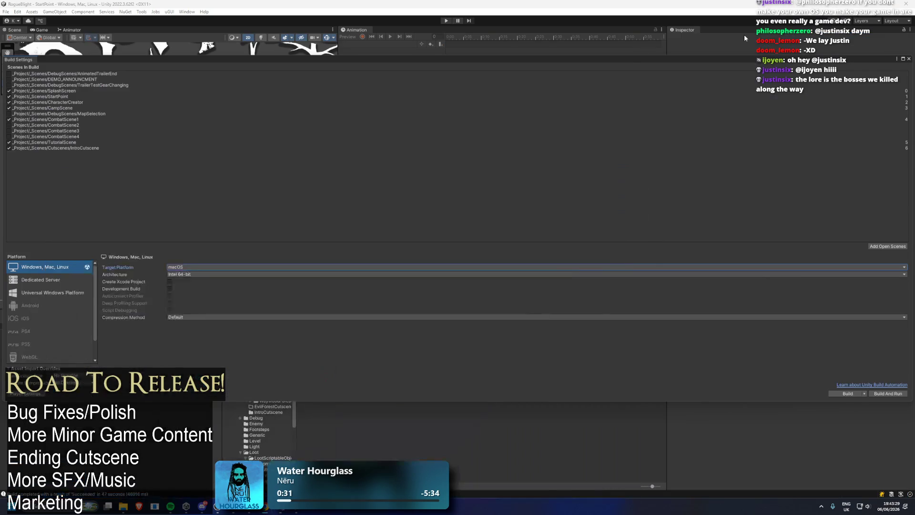
Step: Set macOS Architecture to Intel 64-bit + Apple silicon, start Build, and delete old RogueBlightPlaytest.app
click(181, 275)
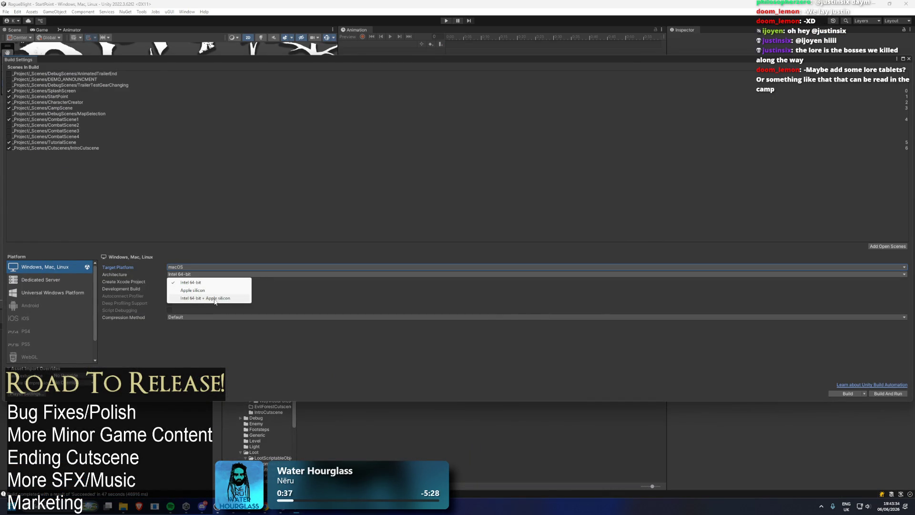
click(216, 298)
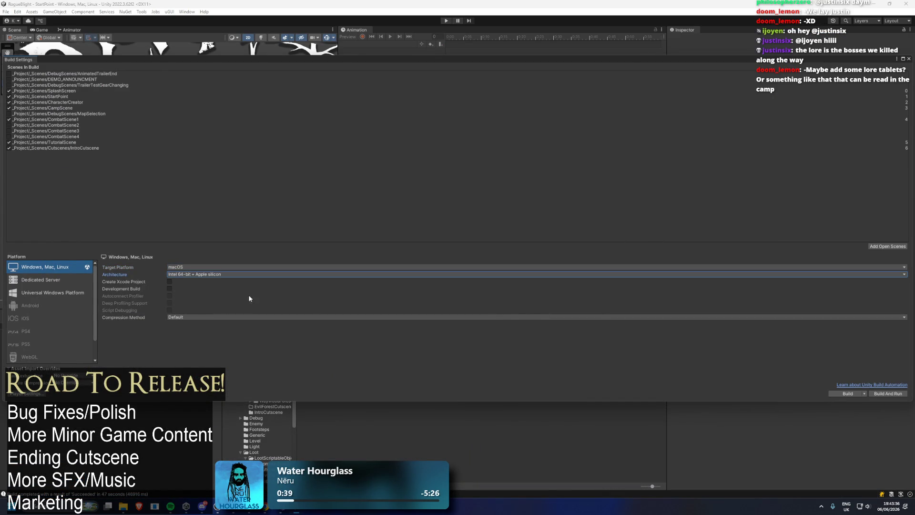
click(848, 393)
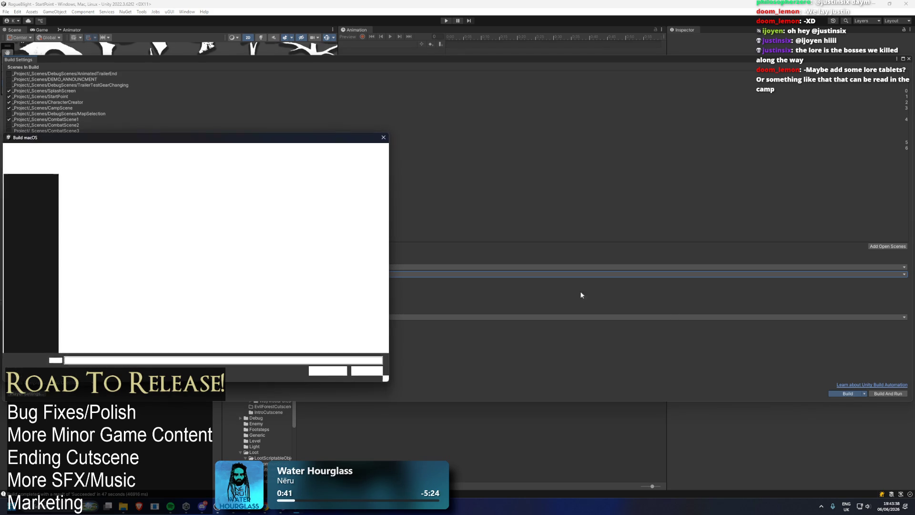
click(103, 190)
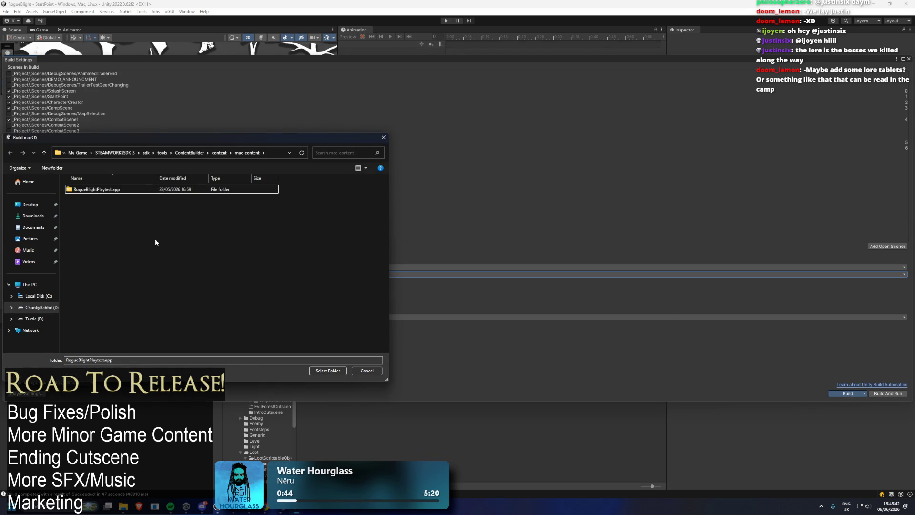
key(Delete)
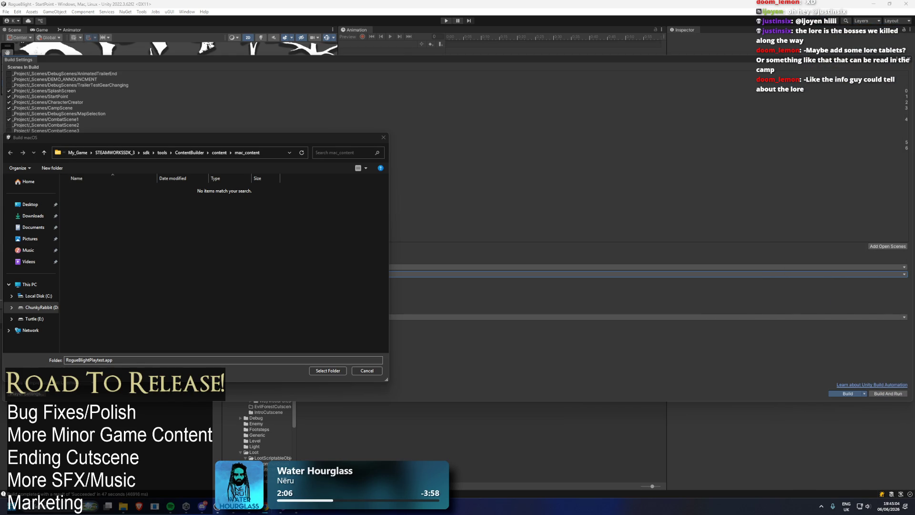
Step: Rename the output folder to RogueBlightDemo.app and dismiss the path-does-not-exist error
click(200, 358)
key(Left)
key(Left)
key(Left)
key(BackSpace)
key(BackSpace)
key(BackSpace)
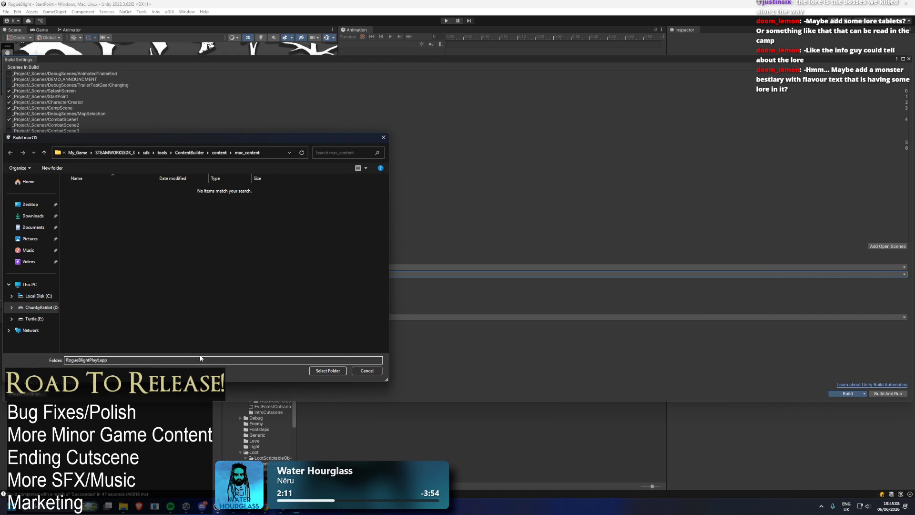
text(Demo)
click(337, 370)
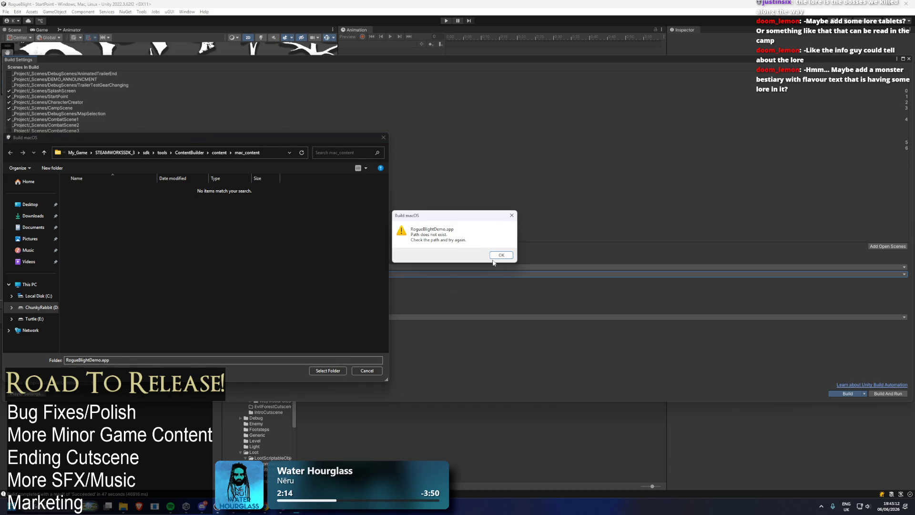
key(Return)
Step: Create a RogueBlightDemo.app folder in mac_content and select it to start the macOS build
right_click(202, 231)
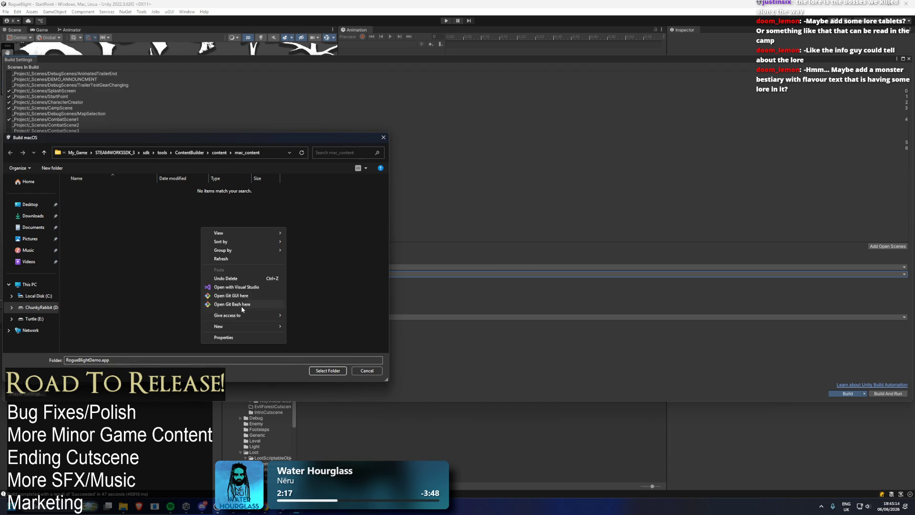
mouse_move(270, 325)
click(316, 326)
text(RogueBlight)
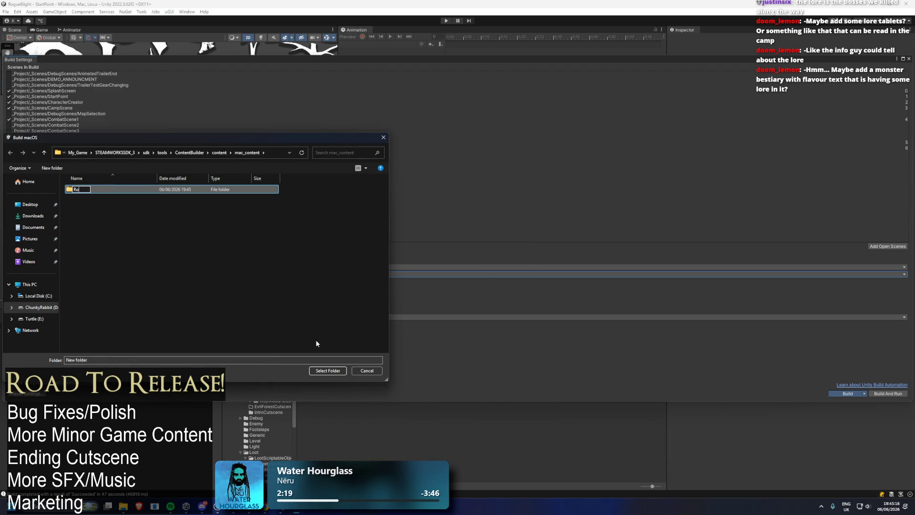
text(Demo.app)
key(Return)
click(337, 371)
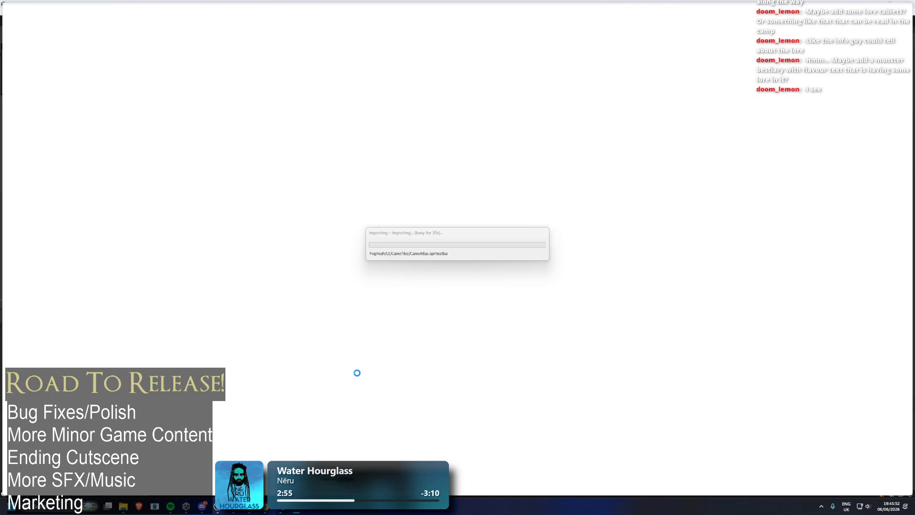
Step: Switch to Visual Studio while the macOS player build imports assets
key(alt+Tab)
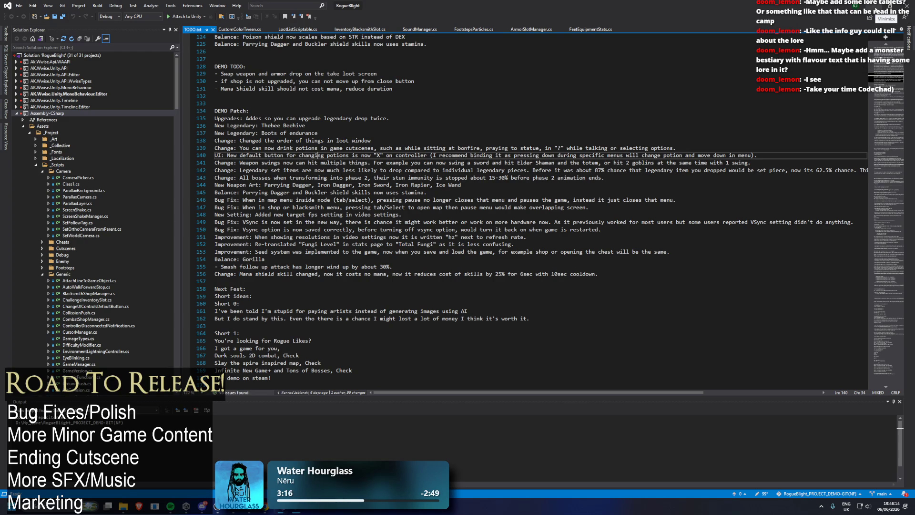
Step: Delete RogueBlightDemo_BurstDebugInformation_DoNotShip from mac_content, go up a folder, and return to Visual Studio
click(876, 9)
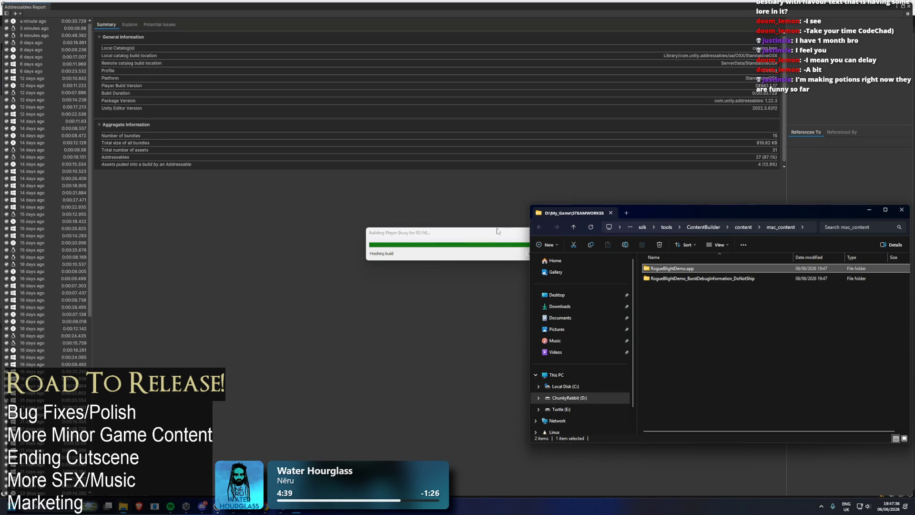
click(708, 281)
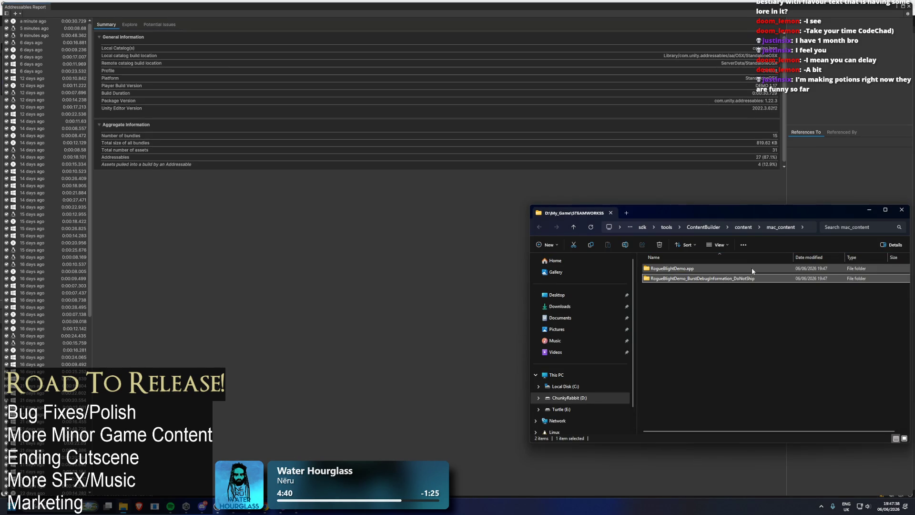
key(Delete)
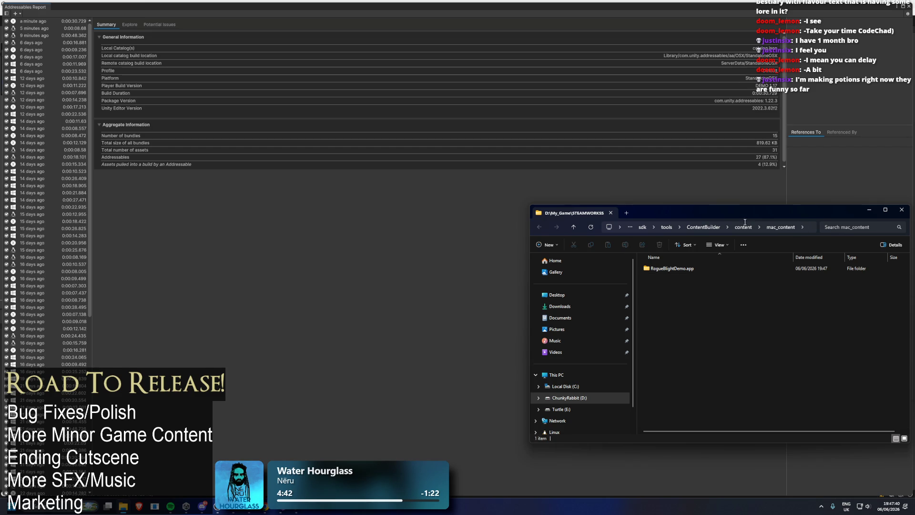
click(743, 225)
click(396, 172)
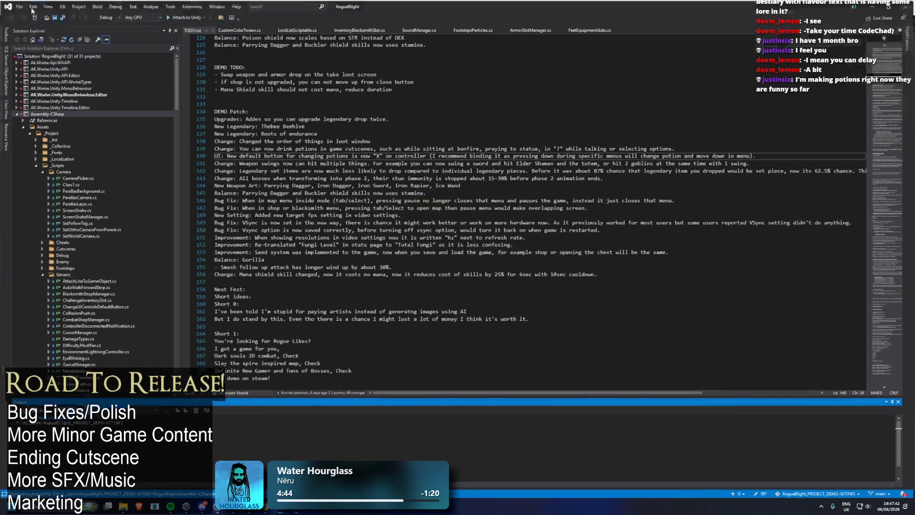
Step: Back in Unity, change the Build Settings Target Platform from macOS to Windows
click(873, 8)
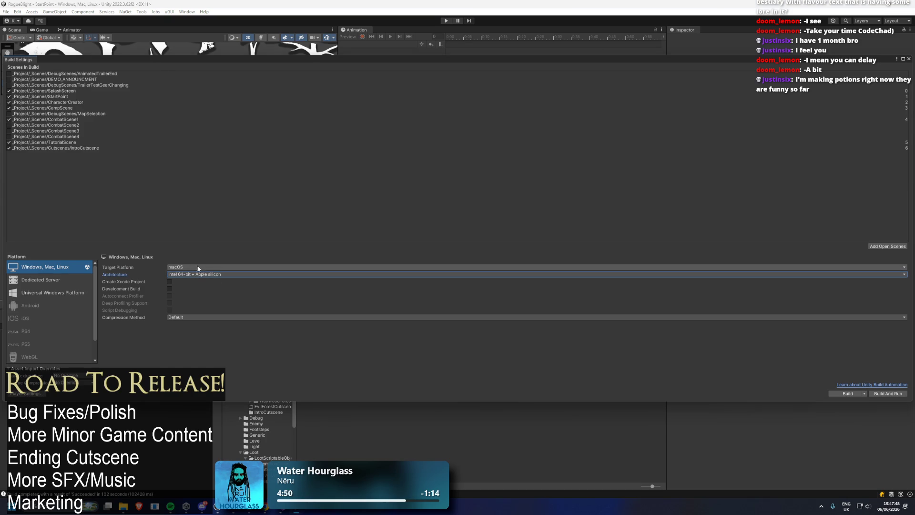
click(198, 268)
click(201, 274)
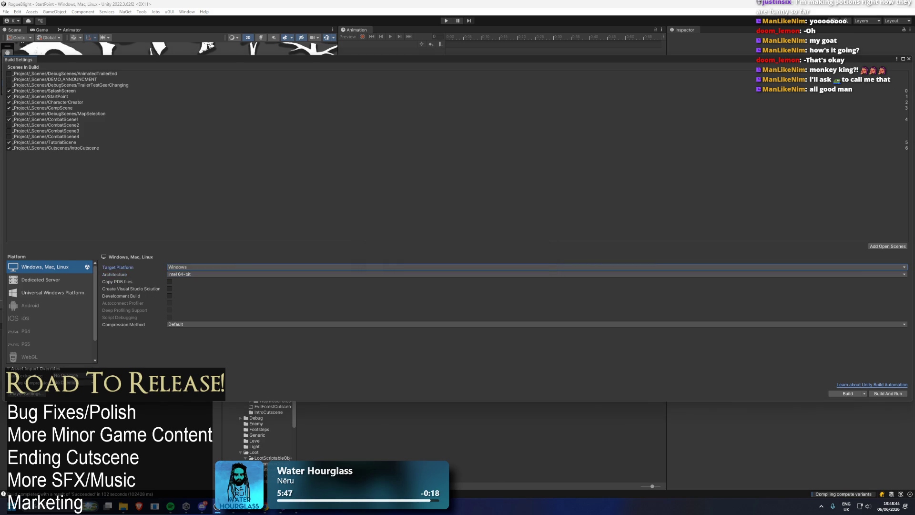
Step: Check the TODO.txt notes in Visual Studio, then return to Unity's Build Settings
key(alt+Tab)
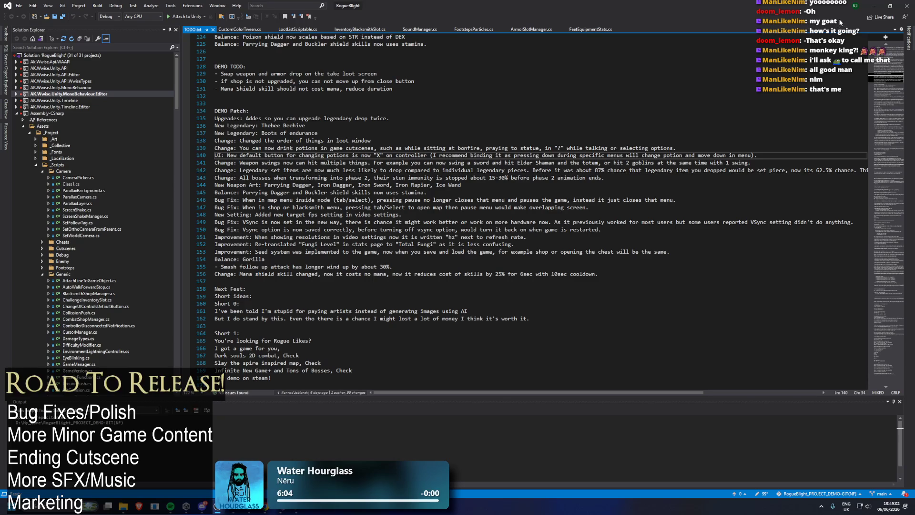
click(876, 6)
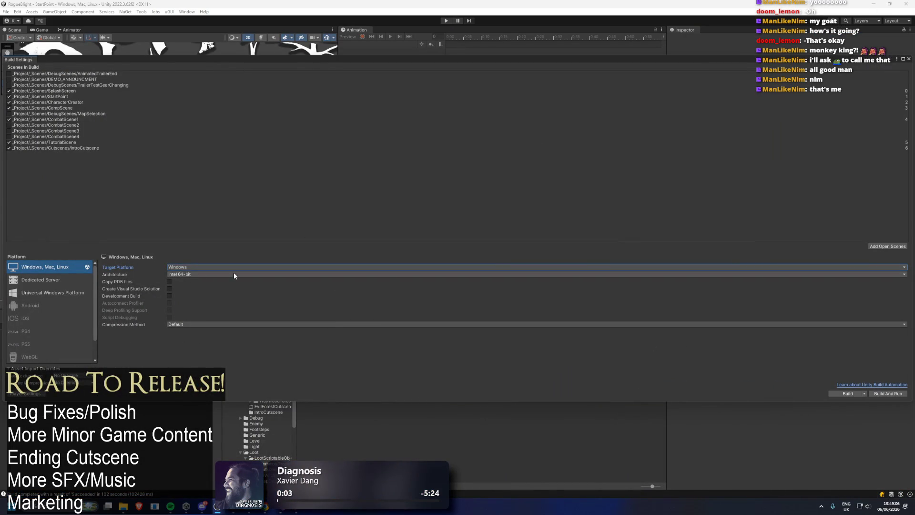
Step: Keep Intel 64-bit architecture, start the Windows build, and open the windows_content folder
click(183, 275)
click(815, 397)
click(848, 393)
double_click(89, 209)
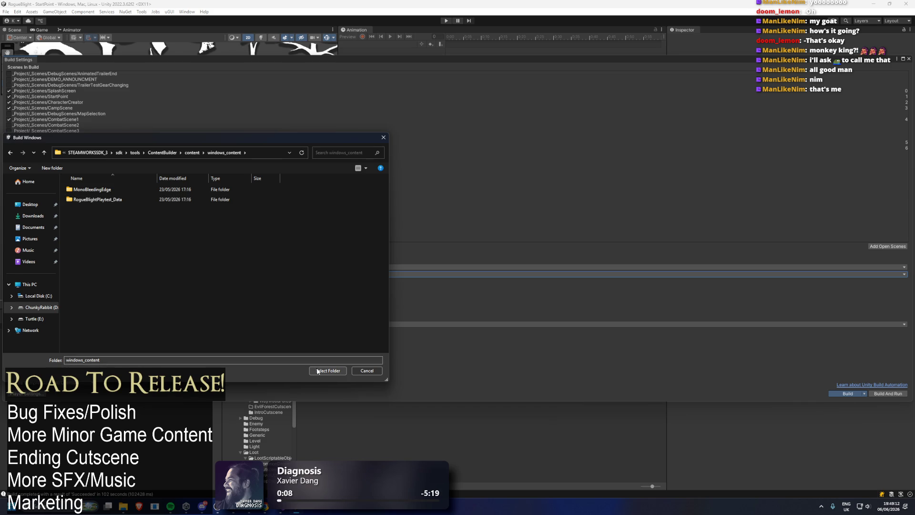
Step: Copy the windows_content path and open that folder in File Explorer
click(95, 200)
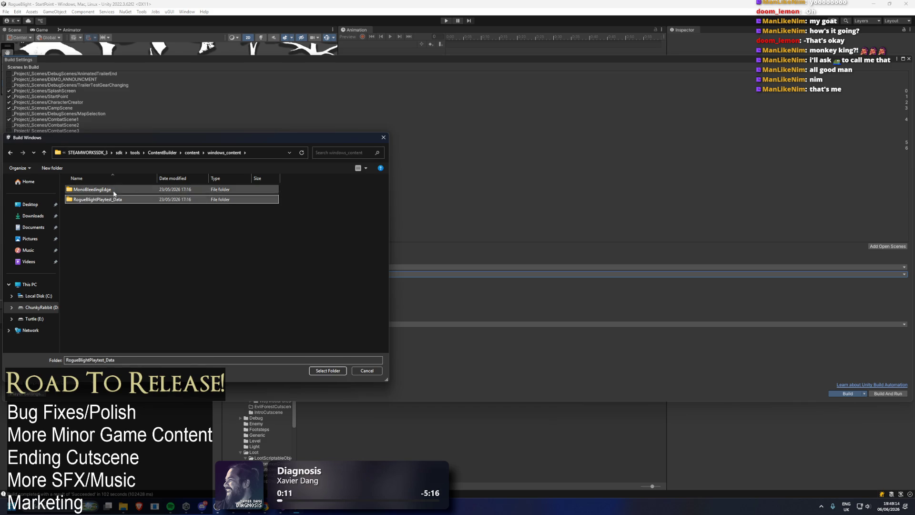
click(281, 152)
key(super)
text(fi)
key(Return)
click(795, 236)
text(D:\My_Game\STEAMWORKSSDK_3\sdk\tools\ContentBuilder\content\windows_content)
key(Return)
Step: Delete the five old build files, then choose the empty windows_content as build destination
drag(727, 364, 650, 273)
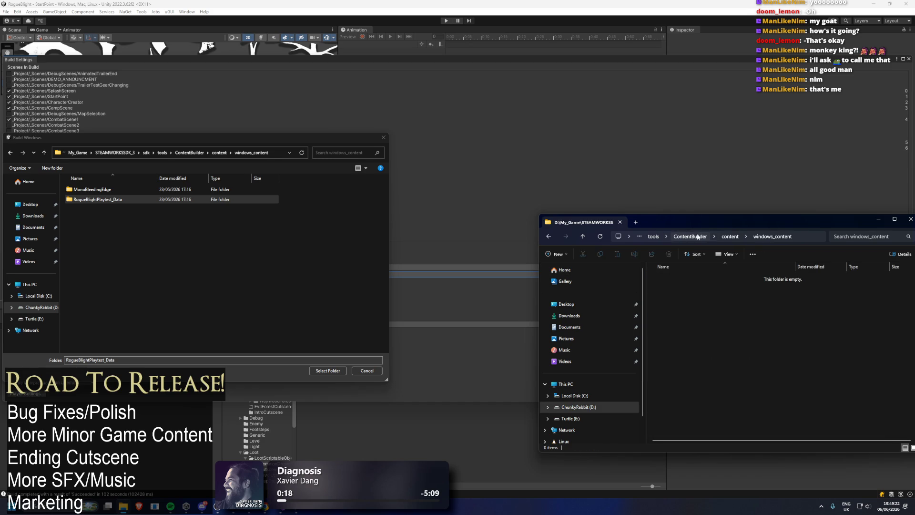
key(Delete)
click(208, 226)
click(224, 154)
double_click(88, 210)
click(328, 371)
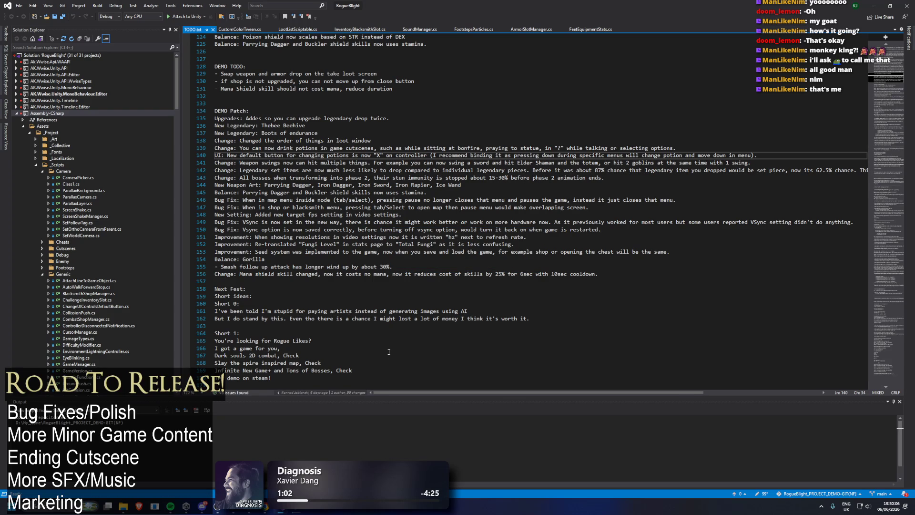
Step: Cycle between Unity, Visual Studio and the Addressables Report until the Windows build succeeds
click(874, 5)
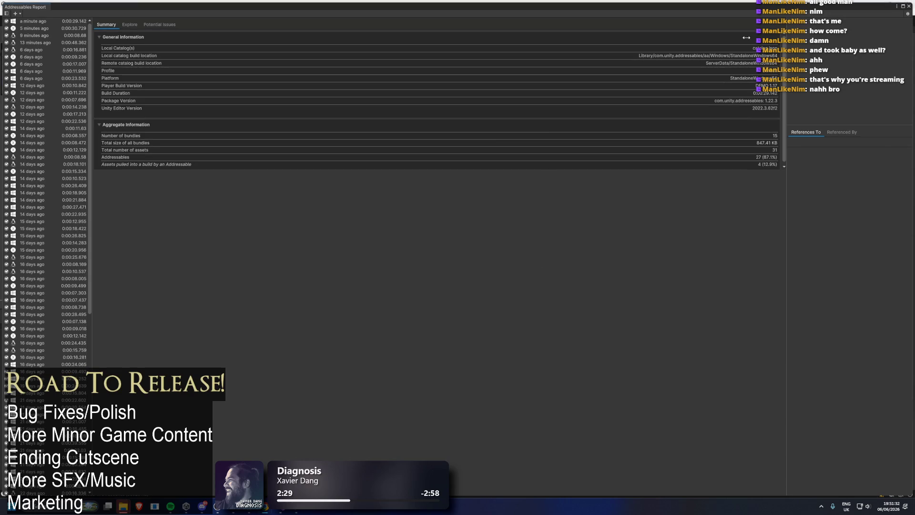
key(alt+Tab)
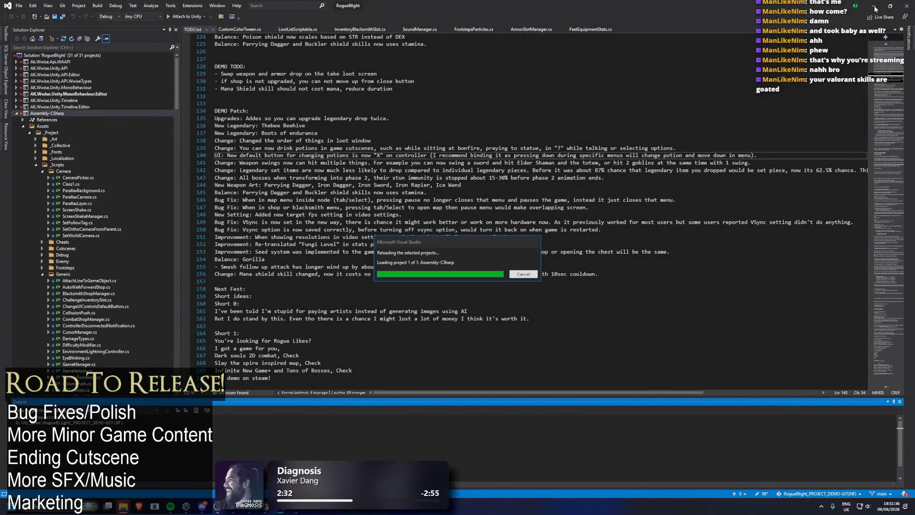
key(alt+Tab)
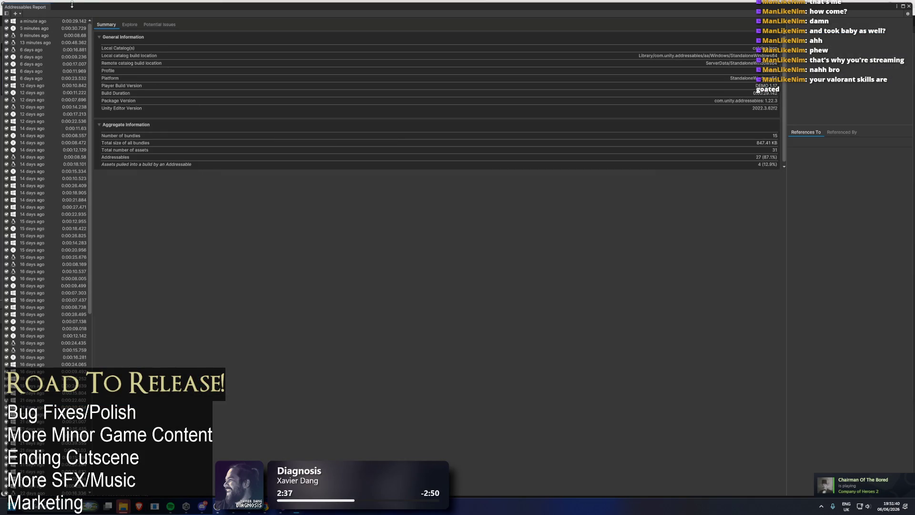
key(alt+Tab)
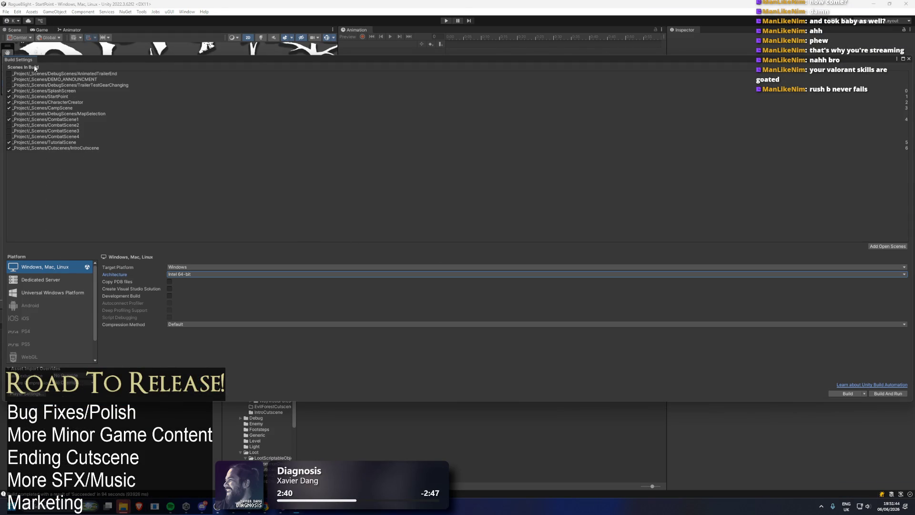
Step: Close Build Settings and show the STEAMWORKS folder in a maximized File Explorer window
click(21, 59)
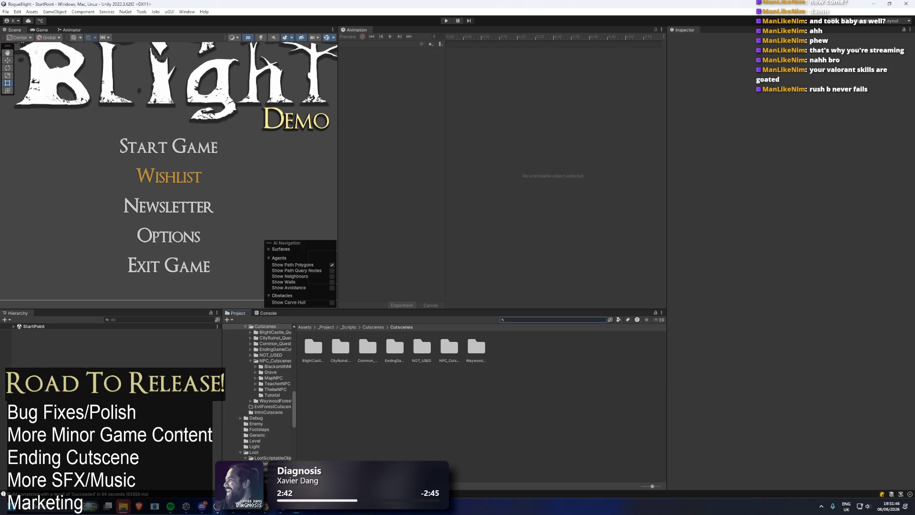
mouse_move(129, 509)
click(689, 465)
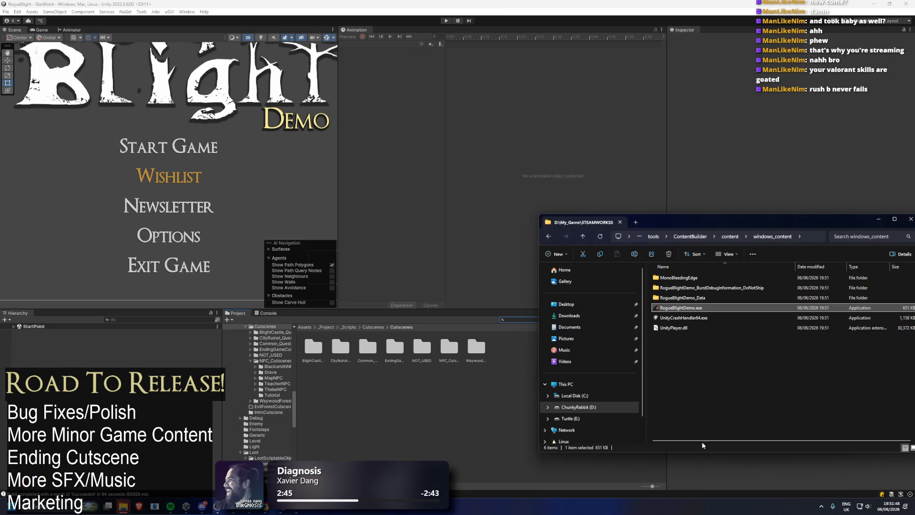
mouse_move(750, 218)
mouse_down()
mouse_move(752, 162)
mouse_move(216, 104)
mouse_move(220, 2)
mouse_up()
Step: From the content folder, check the mac_content and linux_content folders, returning to content after each
click(386, 20)
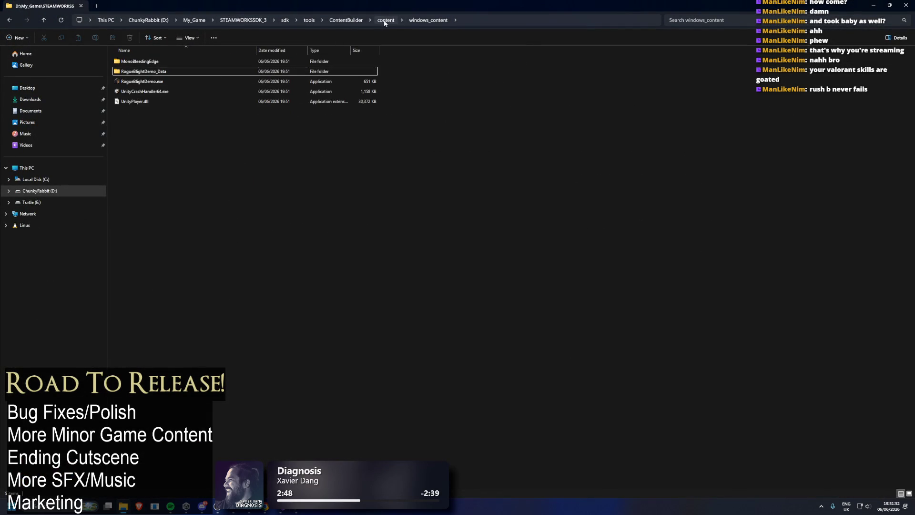
double_click(155, 63)
key(BackSpace)
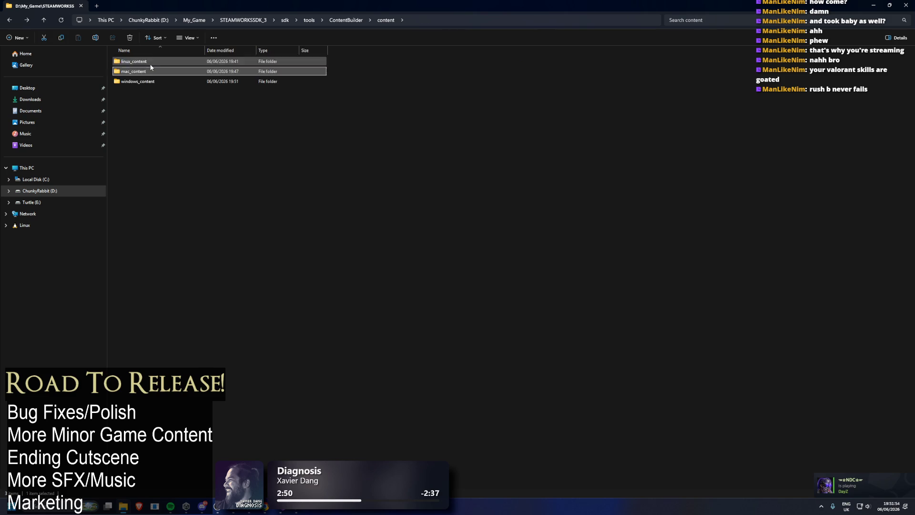
double_click(158, 62)
key(BackSpace)
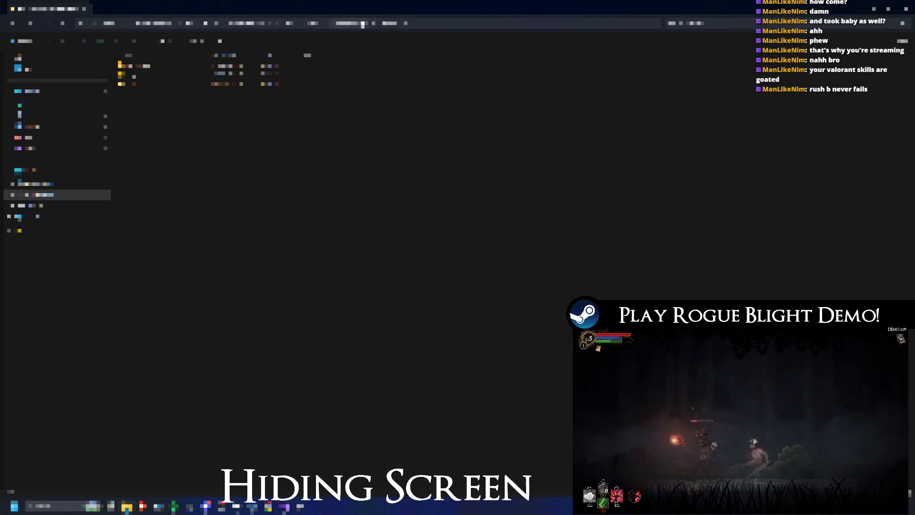
Step: Go up one folder, open an item, and bring the Explorer window and dialog back into view
key(BackSpace)
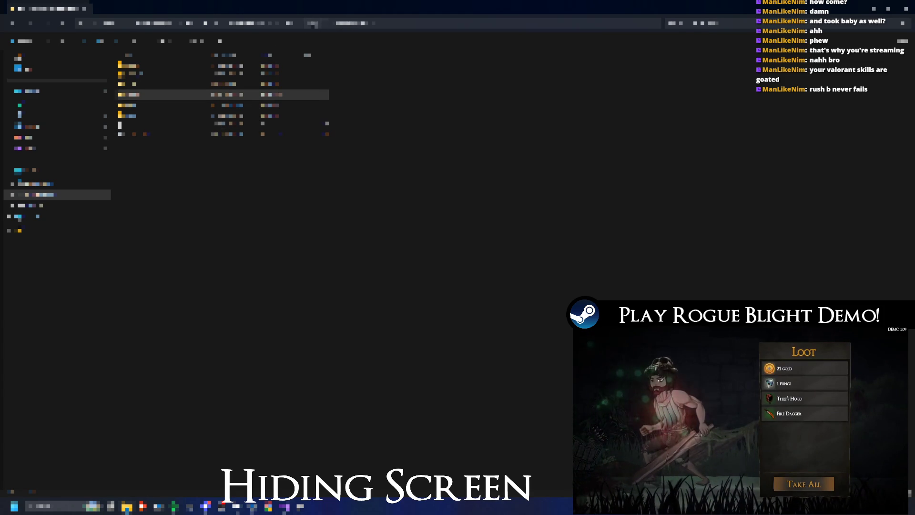
double_click(126, 134)
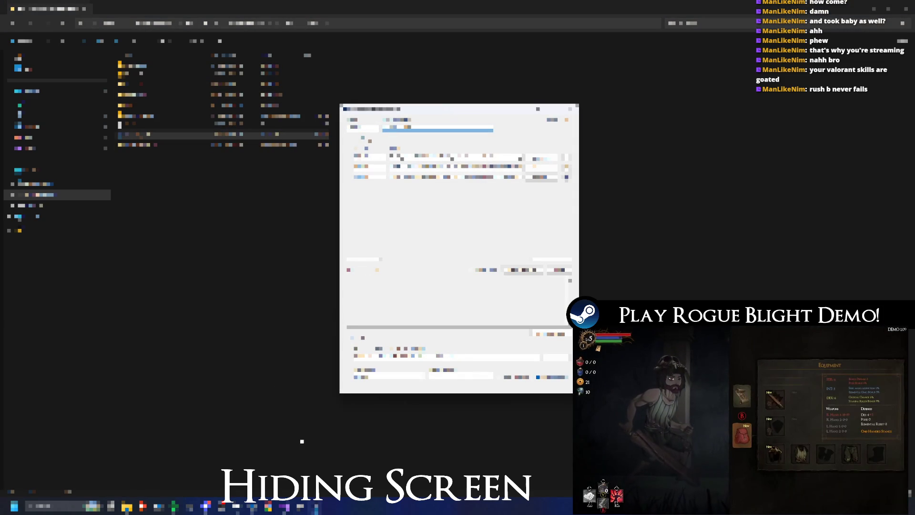
mouse_move(268, 507)
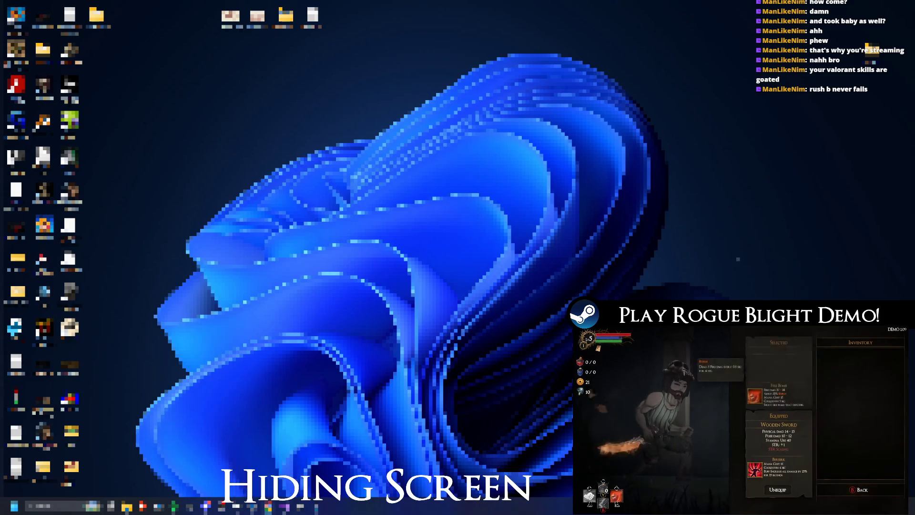
click(286, 460)
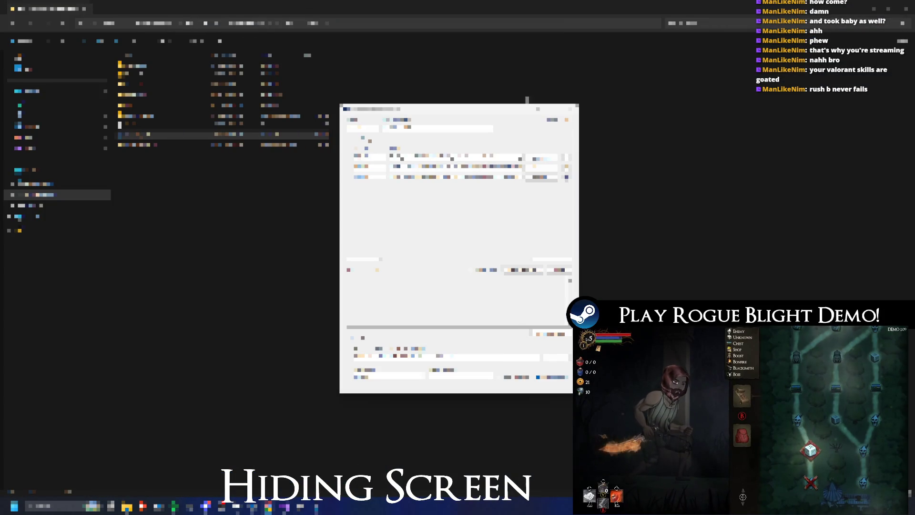
Step: Edit the dialog's row fields and its top text field
click(370, 167)
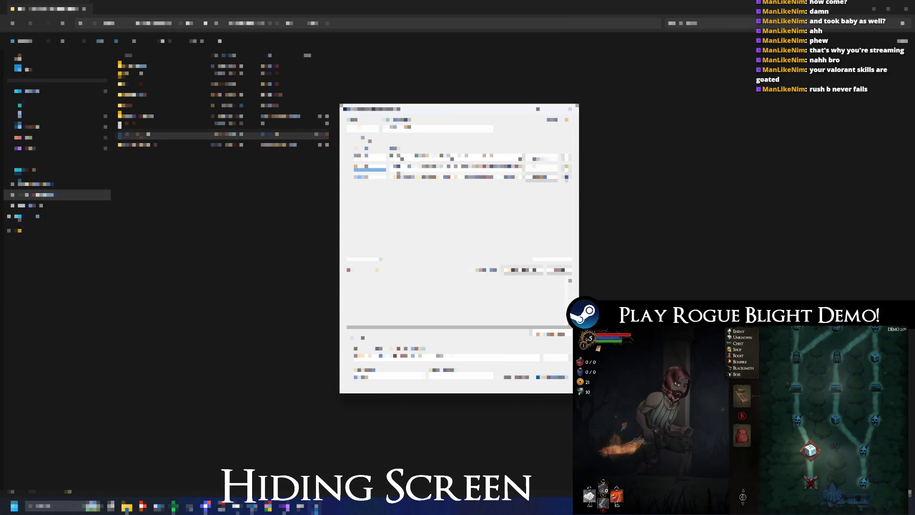
key(Down)
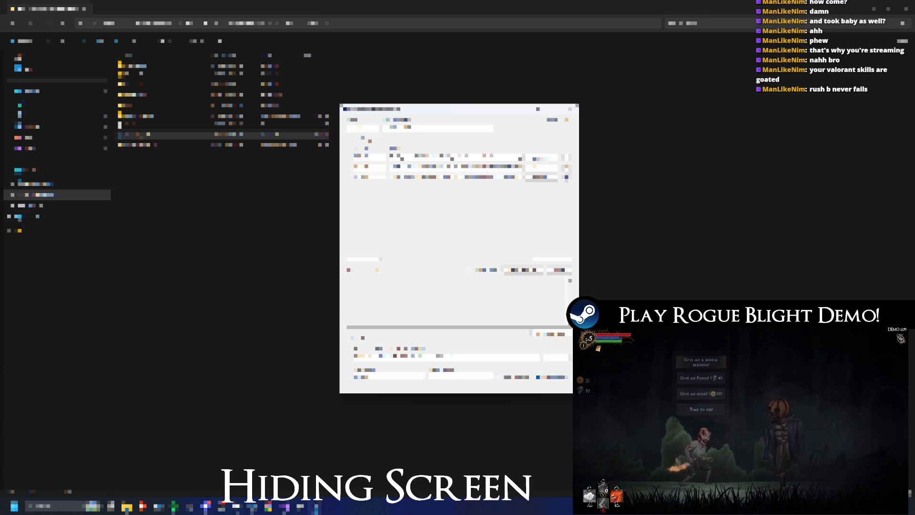
click(361, 158)
key(Tab)
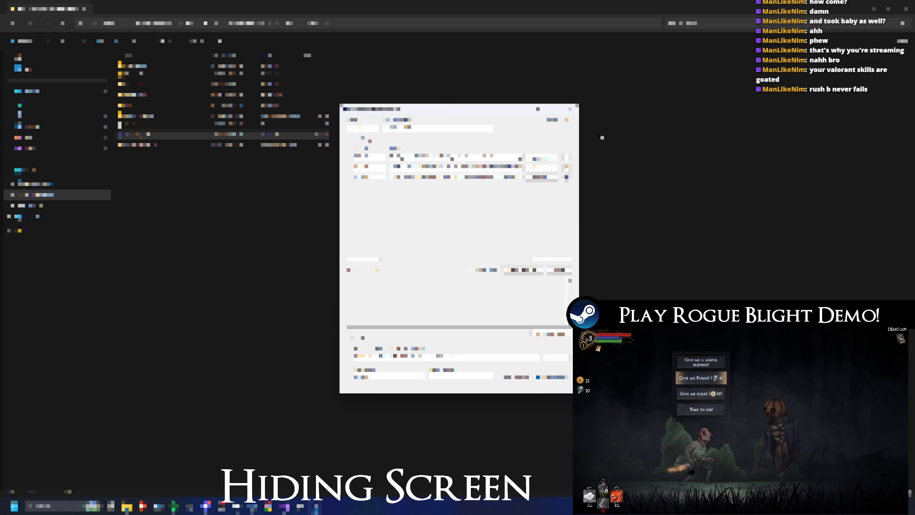
click(438, 129)
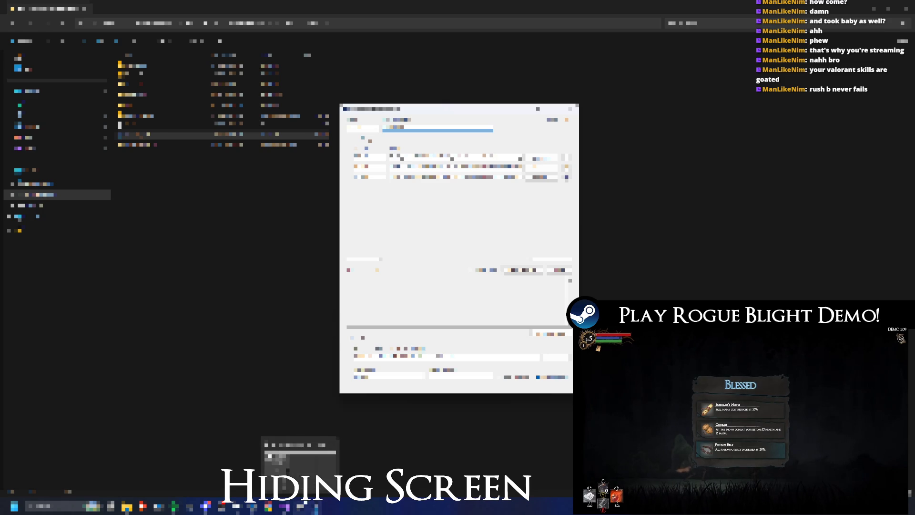
Step: Switch to another editor window and open a dialog from it
click(300, 456)
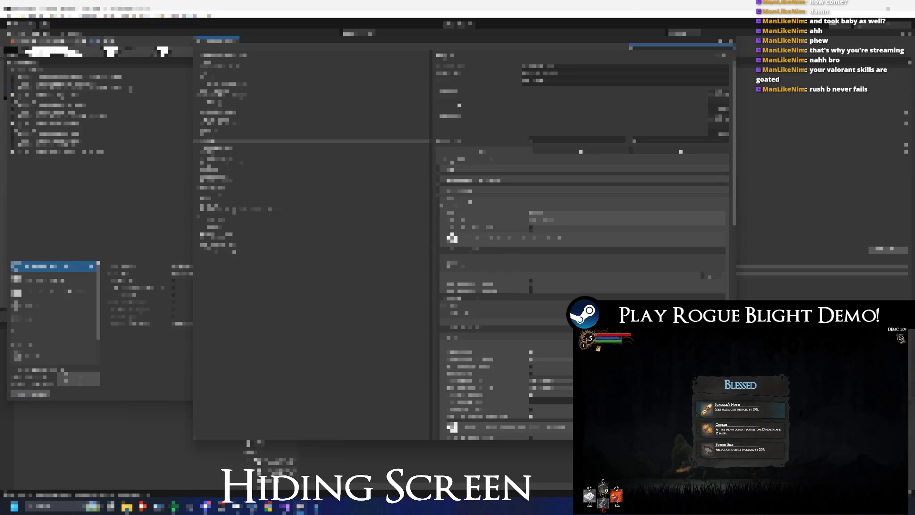
click(526, 82)
double_click(538, 83)
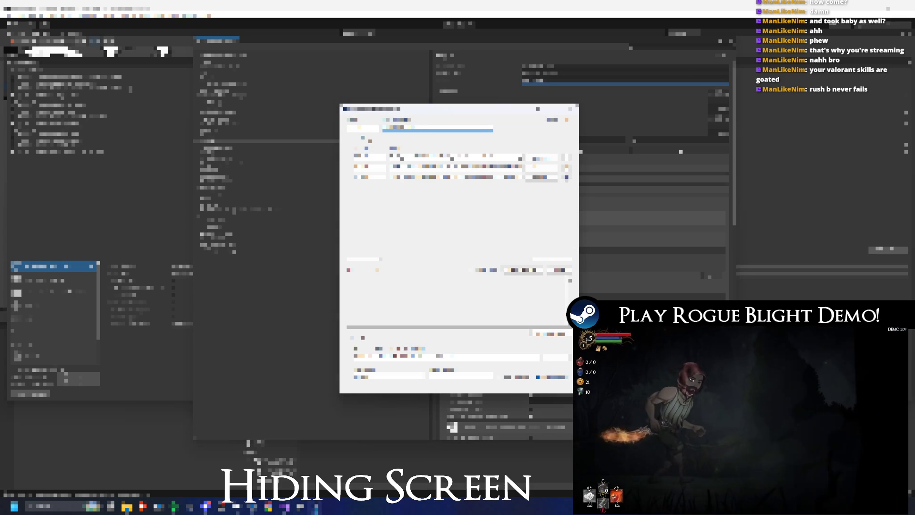
click(559, 270)
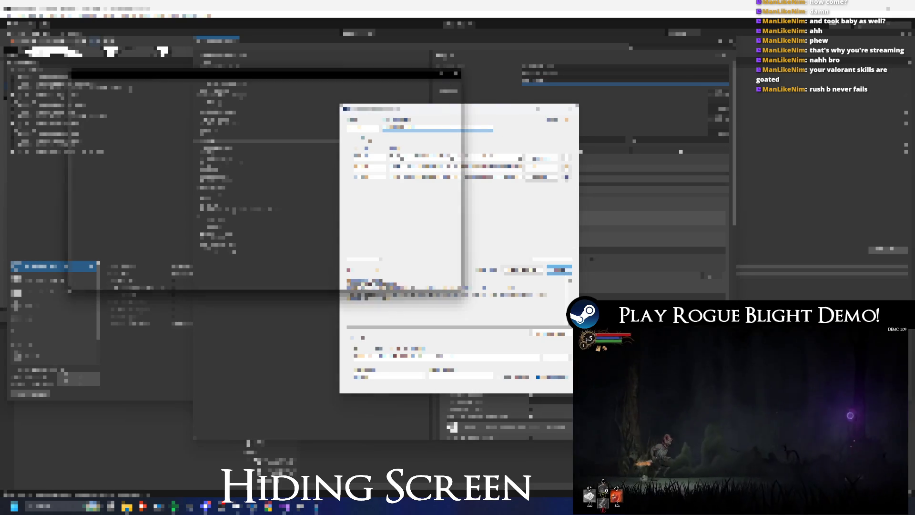
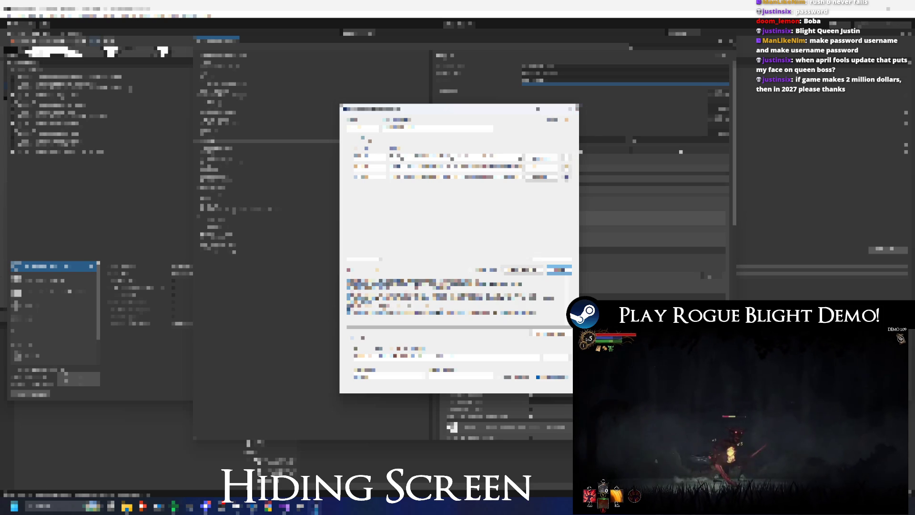
Step: Close the open dialog and return to the Steamworks build page in the browser
click(570, 109)
key(super)
key(Escape)
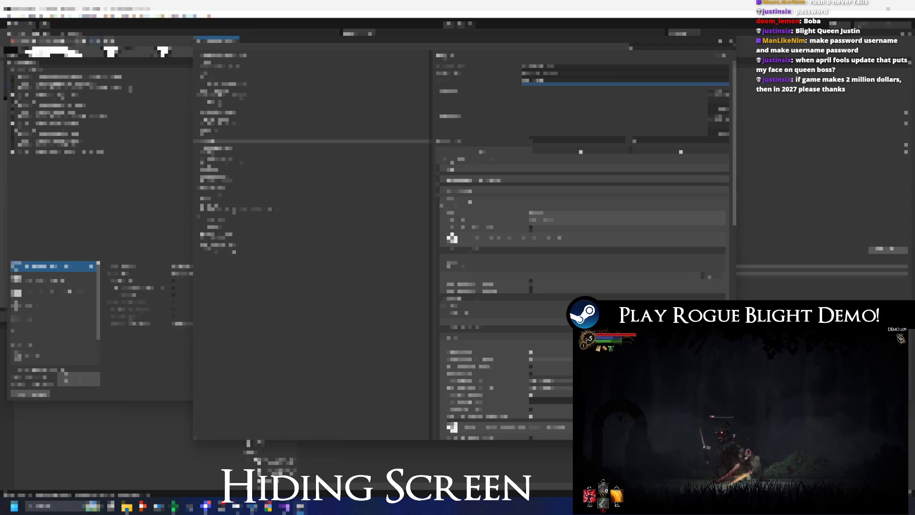
key(alt+Tab)
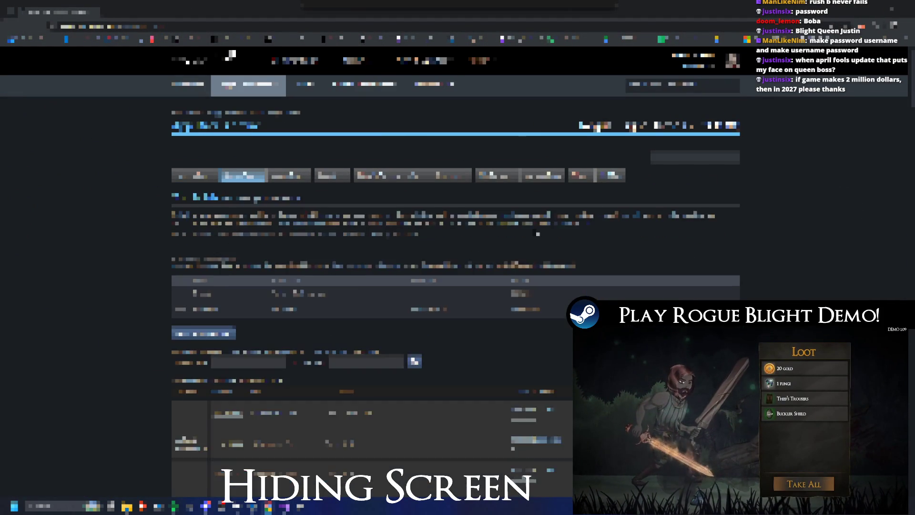
scroll(538, 233, down, 3)
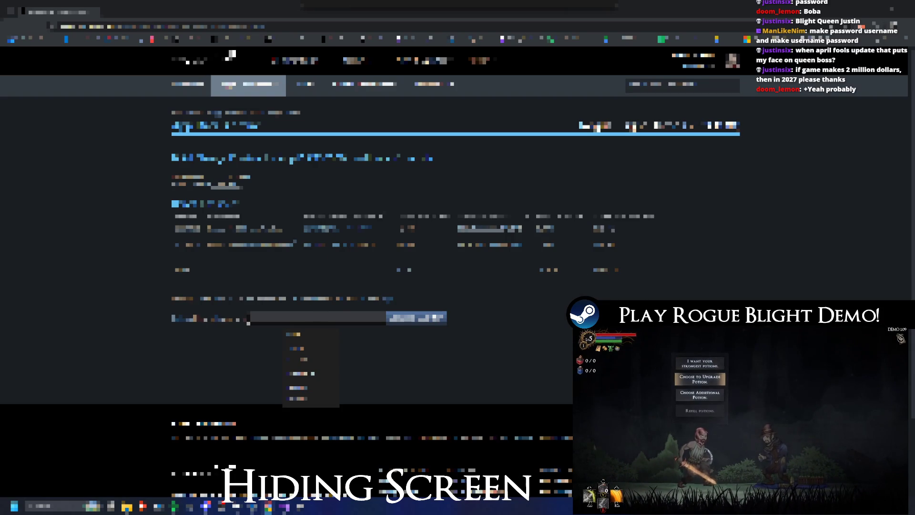
Step: Submit the chosen branch entry beside its dropdown and confirm the change
text(a)
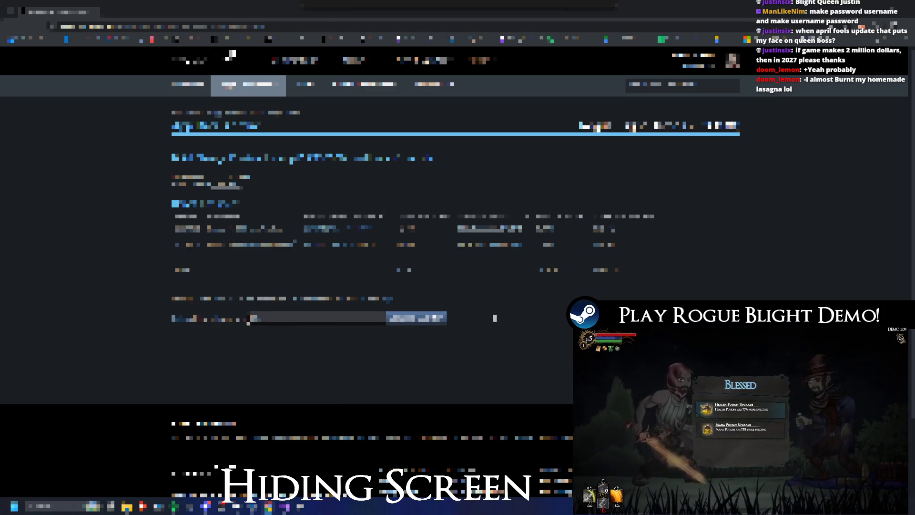
click(428, 324)
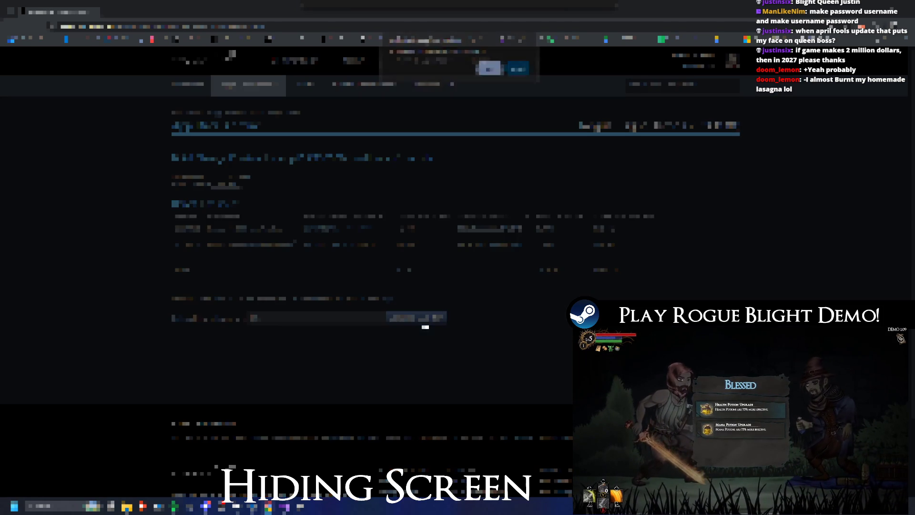
click(487, 74)
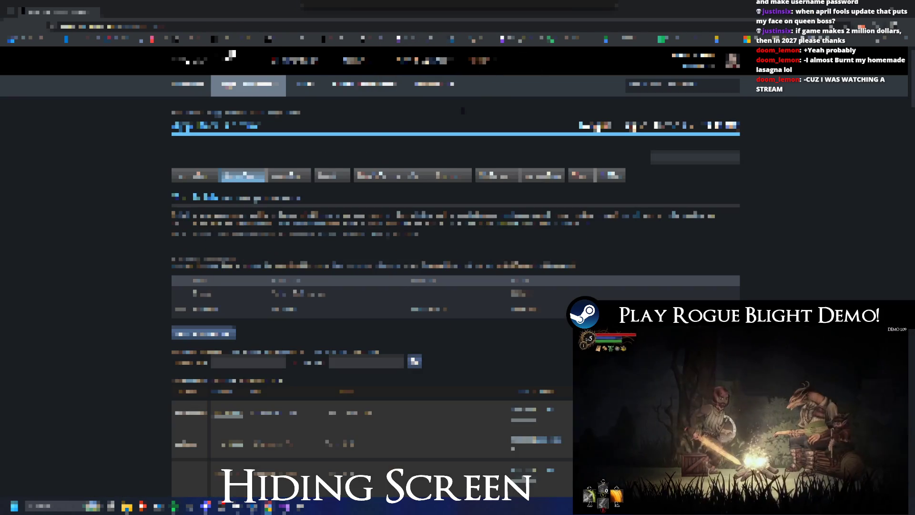
key(alt+Tab)
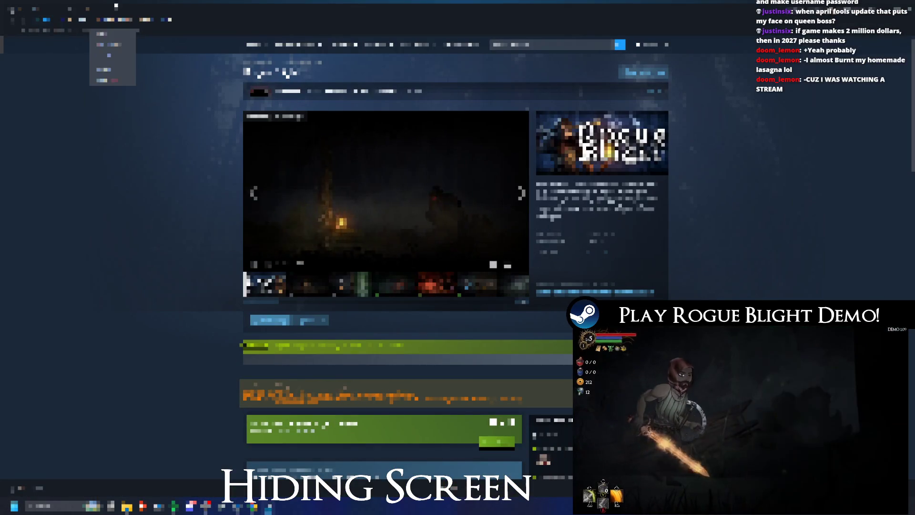
Step: Show Steam's Library home with Rogue Blight Demo among the favourites
click(70, 19)
click(74, 40)
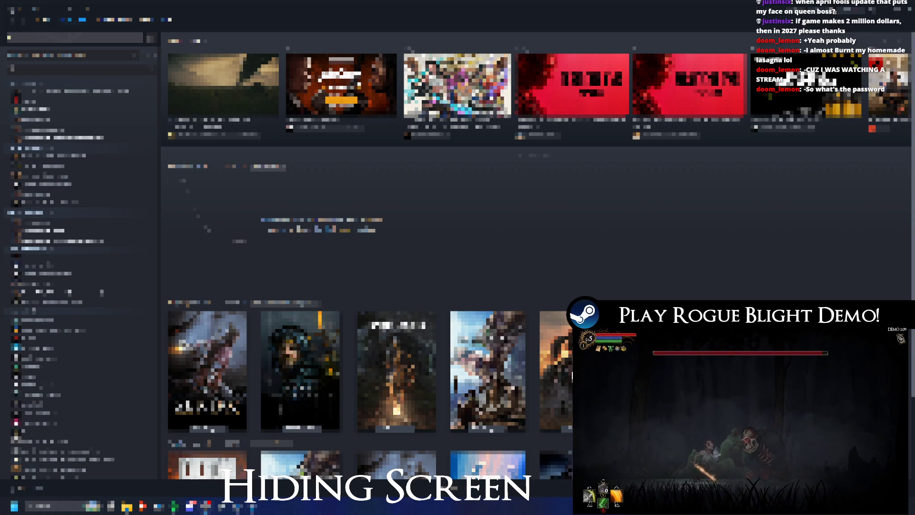
key(alt+Tab)
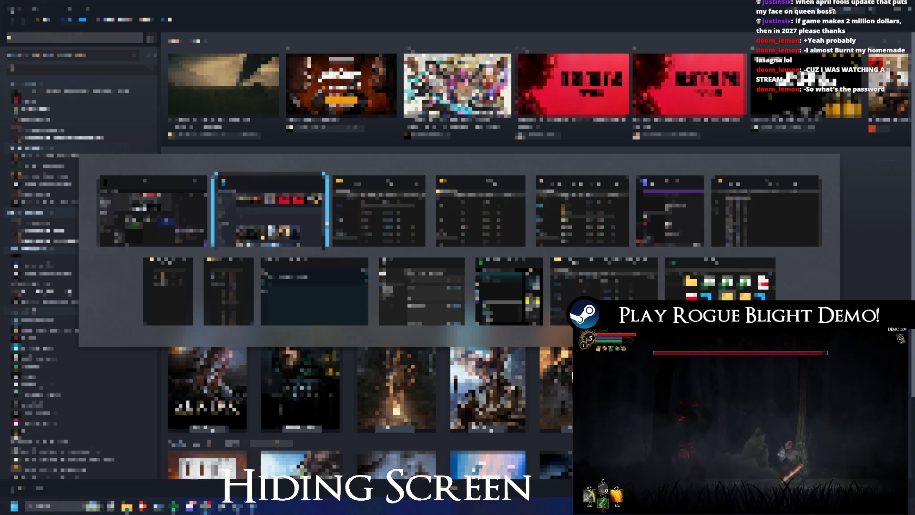
key(alt+Tab)
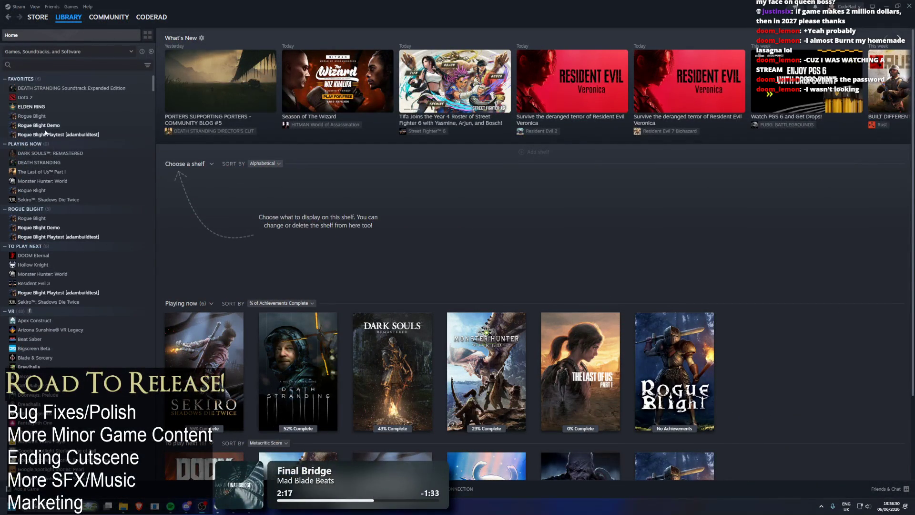
right_click(48, 131)
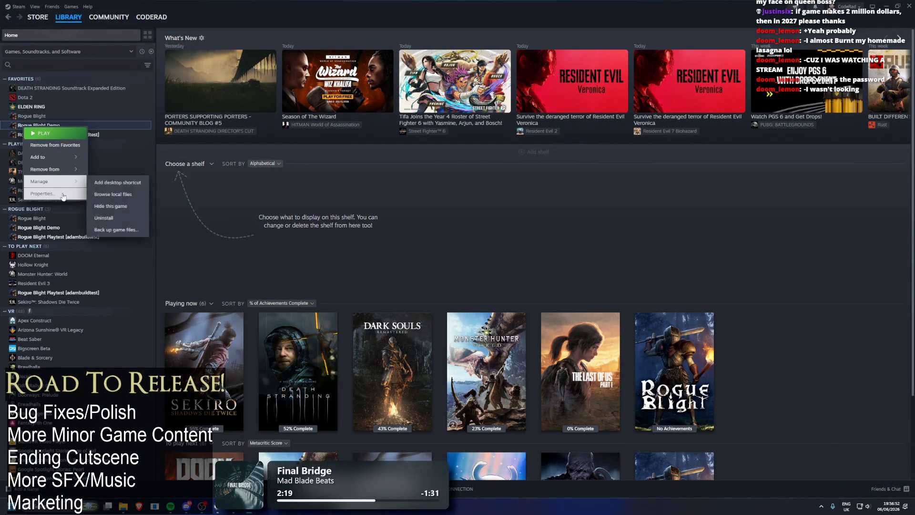
Step: Try the private beta code 'testbranch123' in Rogue Blight Demo's Game Versions & Betas; it's rejected as invalid
click(59, 196)
click(343, 224)
click(439, 322)
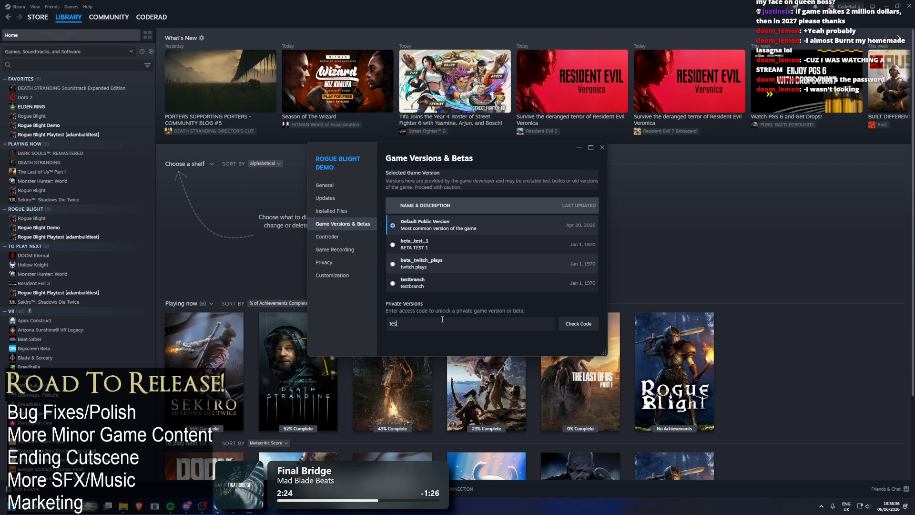
key(ctrl+a)
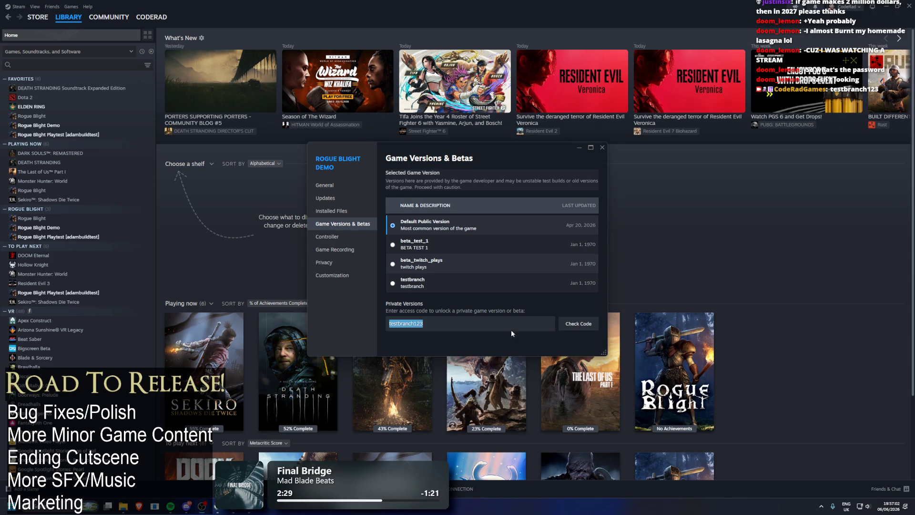
click(584, 326)
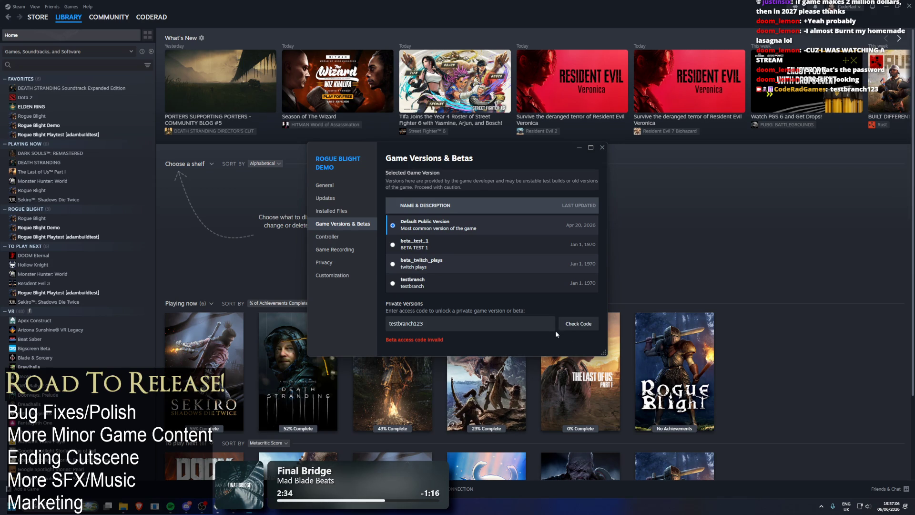
Step: Start a Windows search for 'chrome', then dismiss the results
key(super)
text(chrome)
key(Escape)
drag(424, 323, 345, 322)
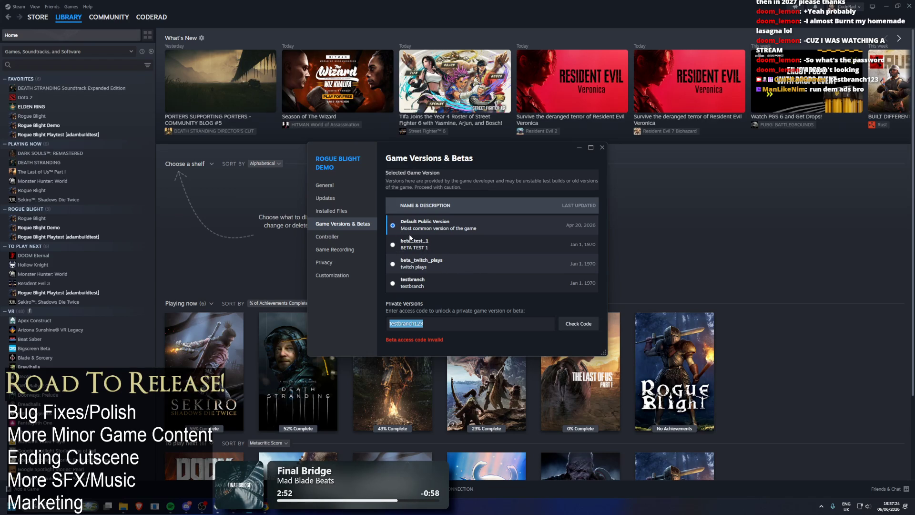
right_click(429, 216)
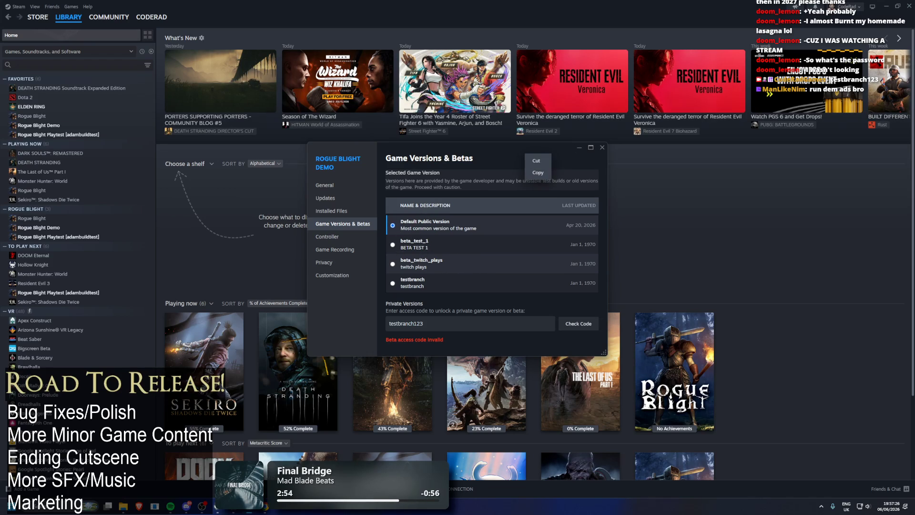
key(Escape)
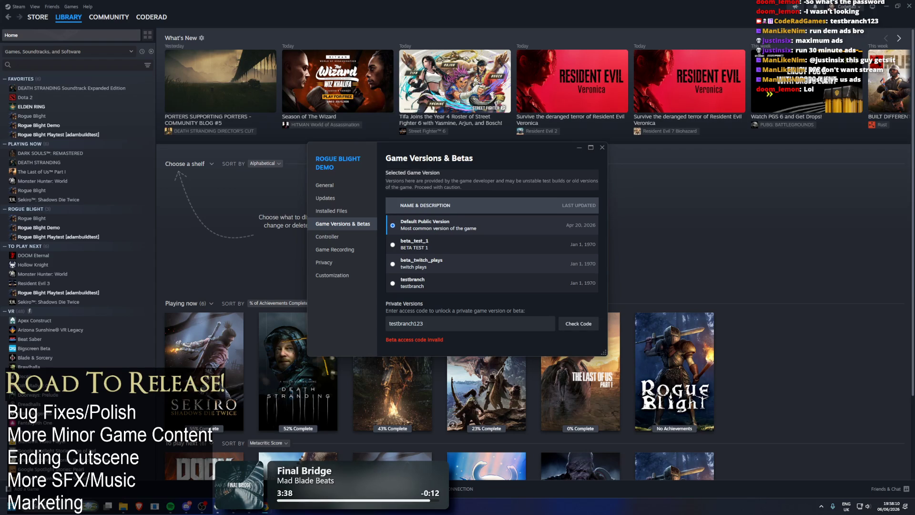
mouse_move(914, 88)
mouse_down()
mouse_move(676, 254)
mouse_move(0, 313)
mouse_up()
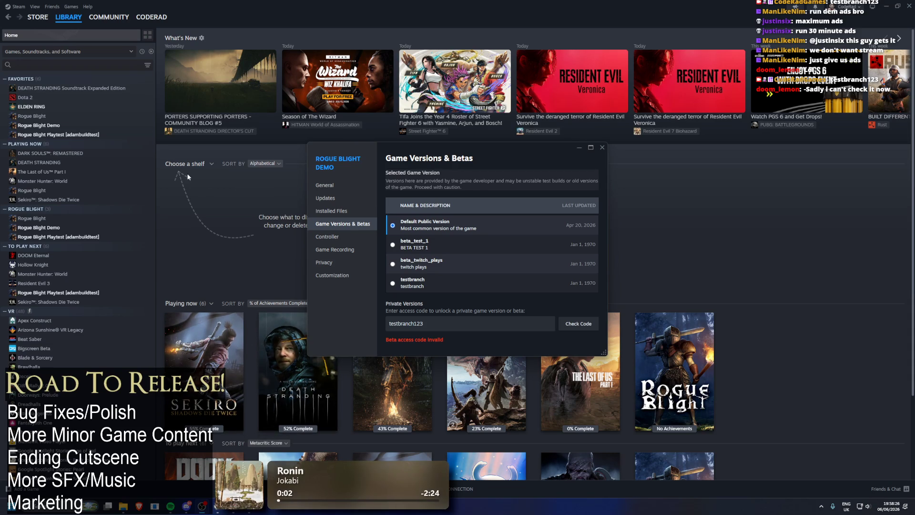
Step: Launch Rogue Blight Demo [testbranch], cancelling the Unable to Sync warning and retrying
click(131, 135)
click(72, 125)
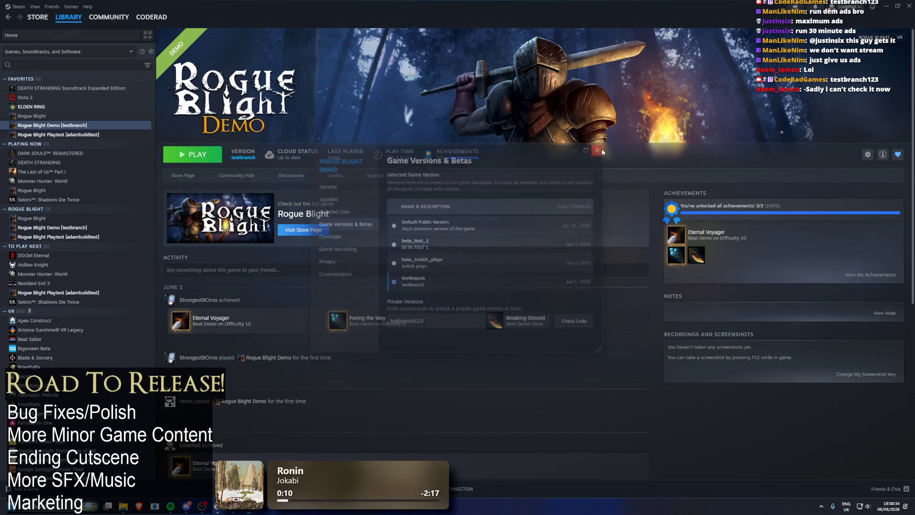
click(192, 154)
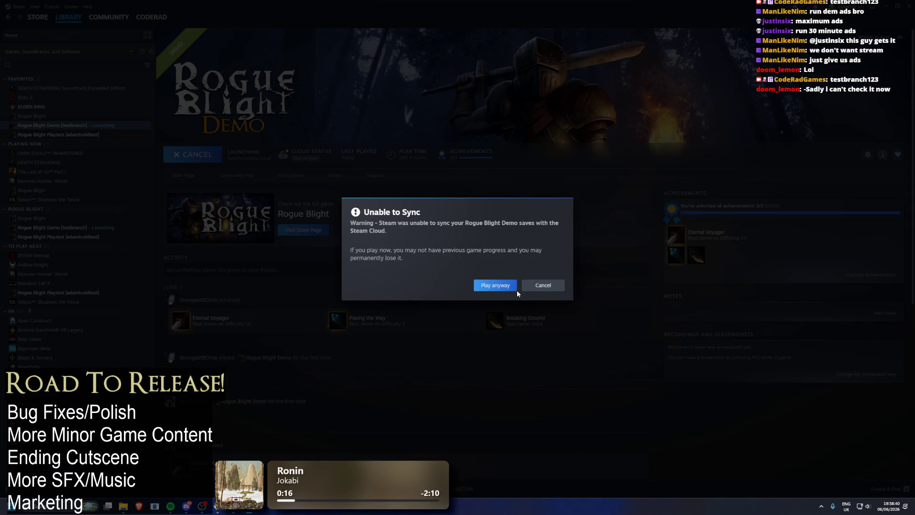
click(545, 285)
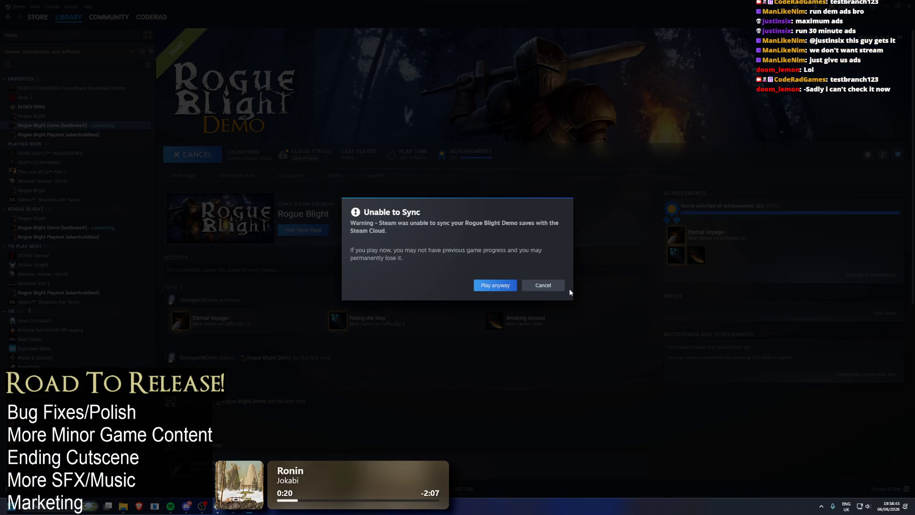
click(543, 285)
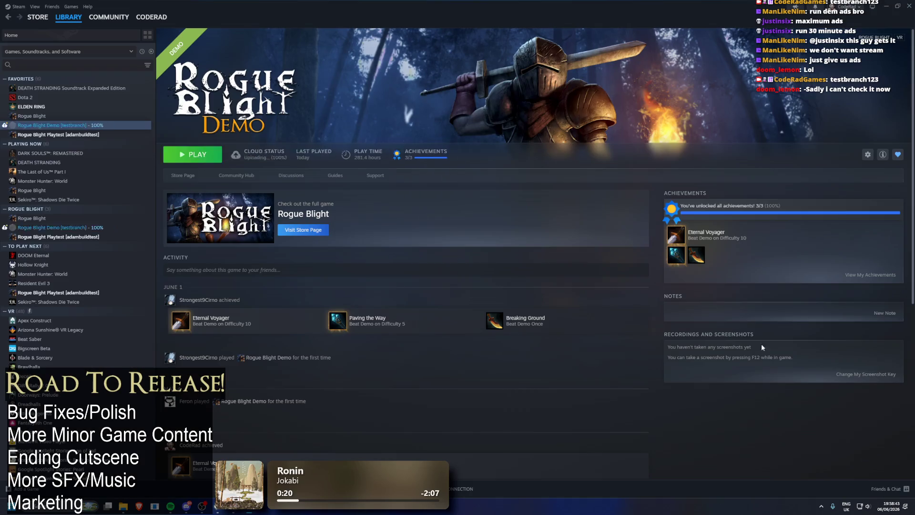
Step: Launch Unity Hub via 'unity' search and open the RogueBlight (demo 2026 NF) project
click(821, 506)
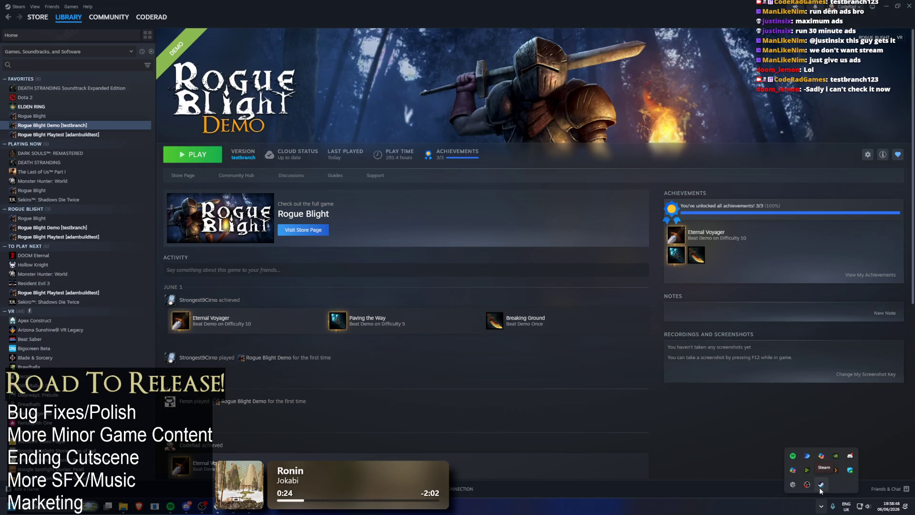
key(super)
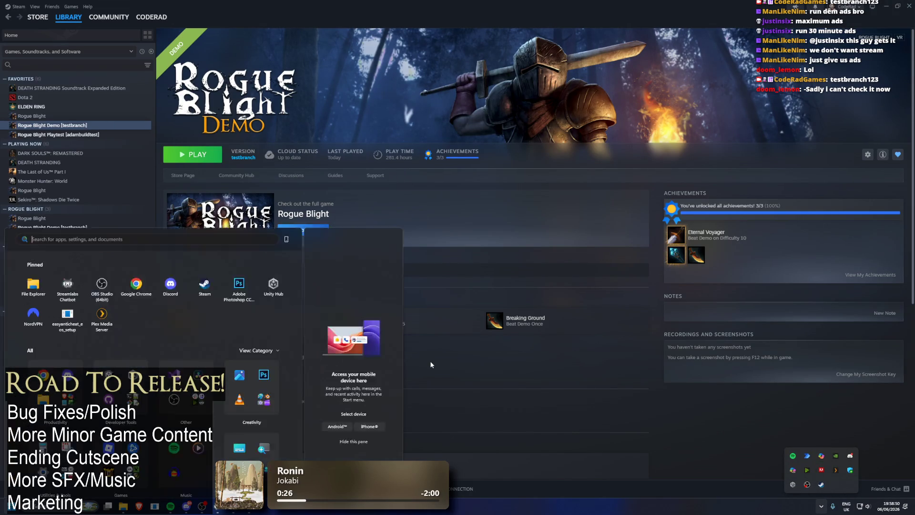
text(unity Hub)
key(Return)
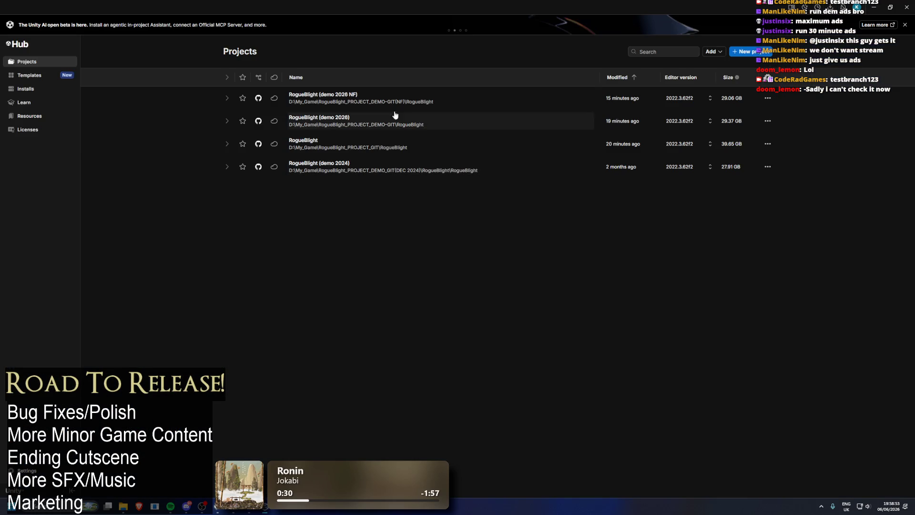
click(417, 97)
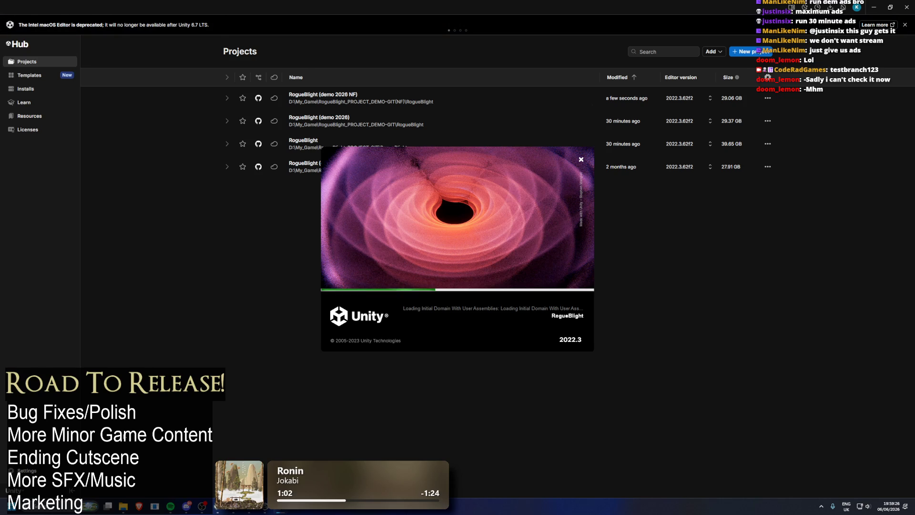
Step: Switch back to Steam's Rogue Blight Demo testbranch page
key(alt+Tab)
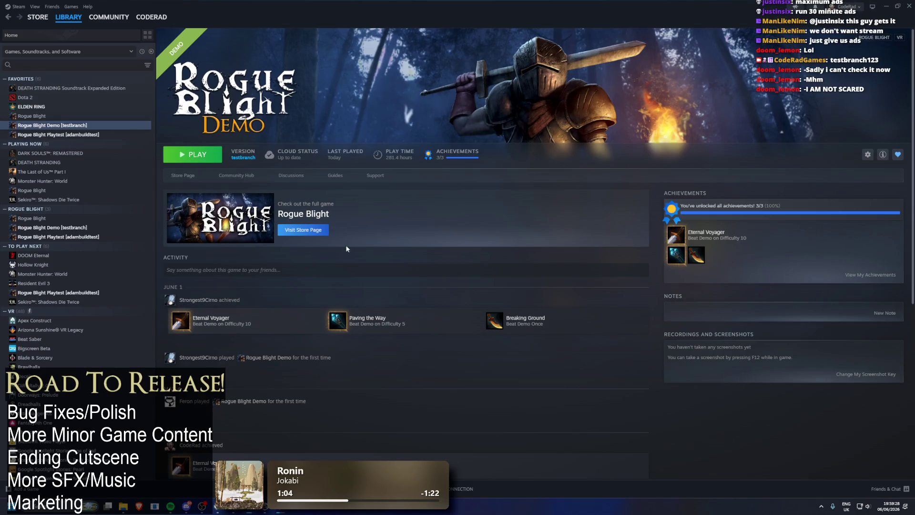
Step: Minimize Steam and open Player settings from Build Settings, showing version DEMO 1.17
click(886, 6)
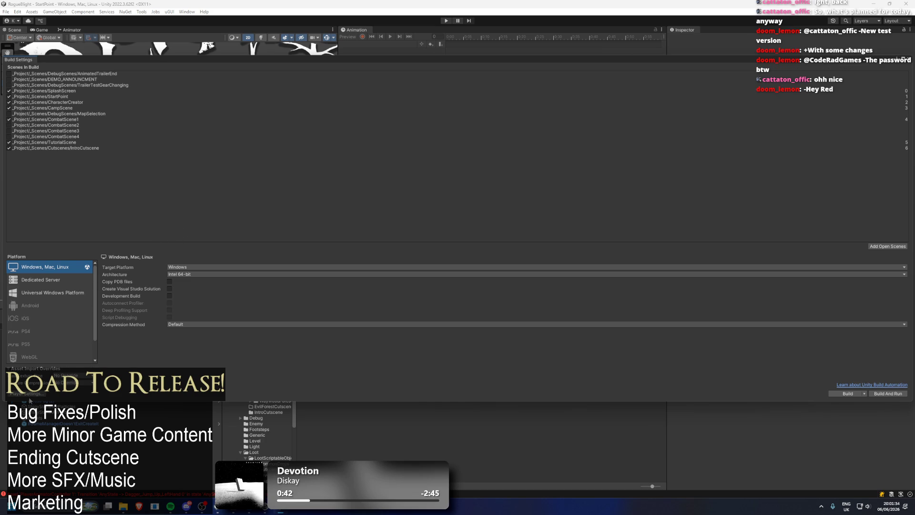
click(30, 395)
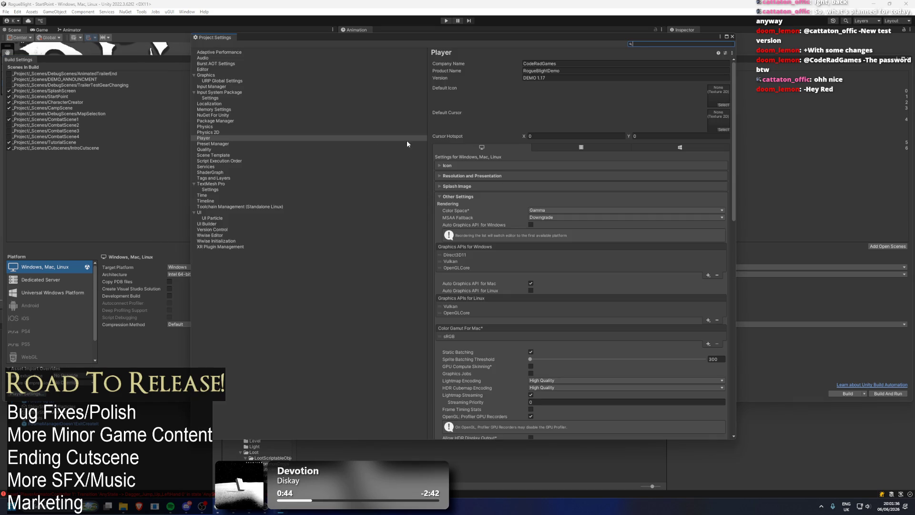
Step: Check the Product Name in Player settings, then close Project Settings and Build Settings
click(569, 73)
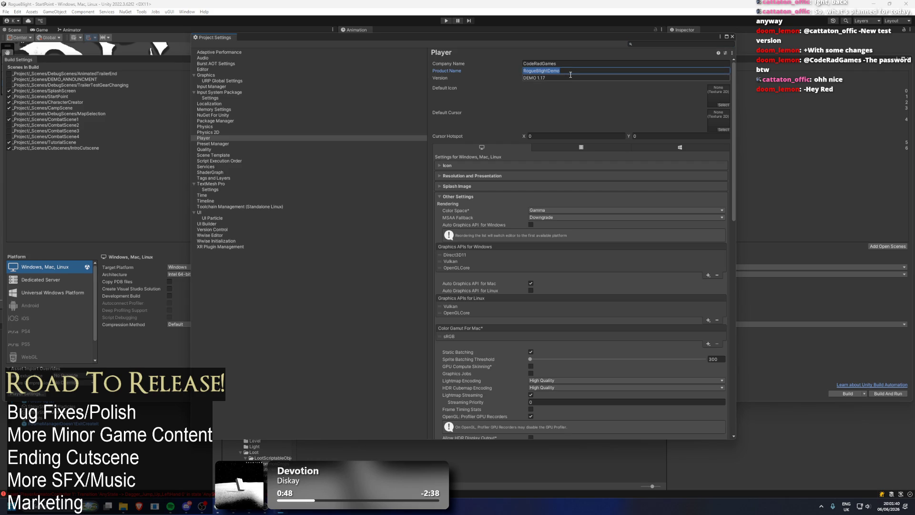
click(732, 36)
click(907, 61)
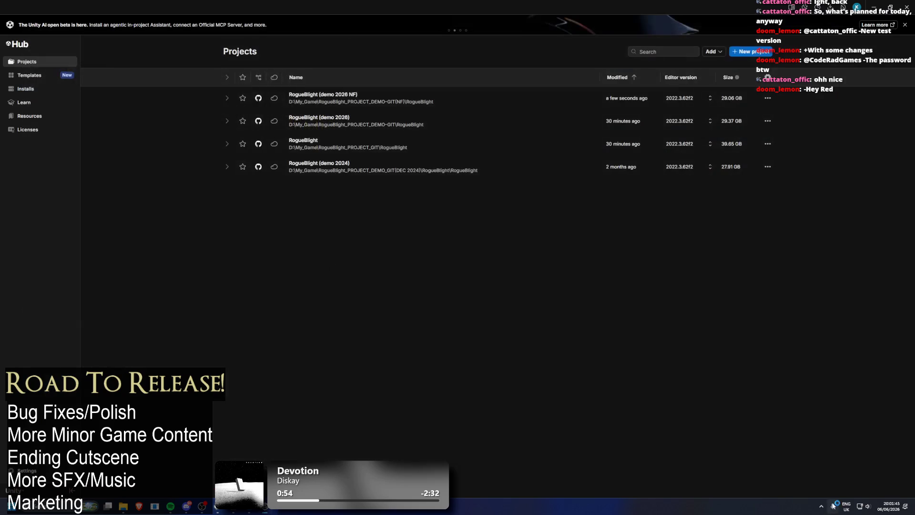
click(821, 506)
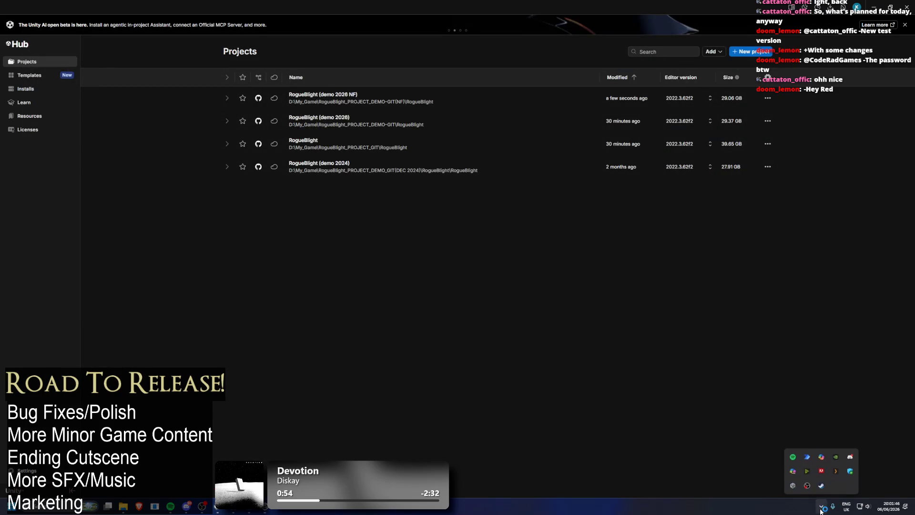
Step: Exit Steam from the tray icon and relaunch it through Start search
right_click(821, 488)
click(818, 481)
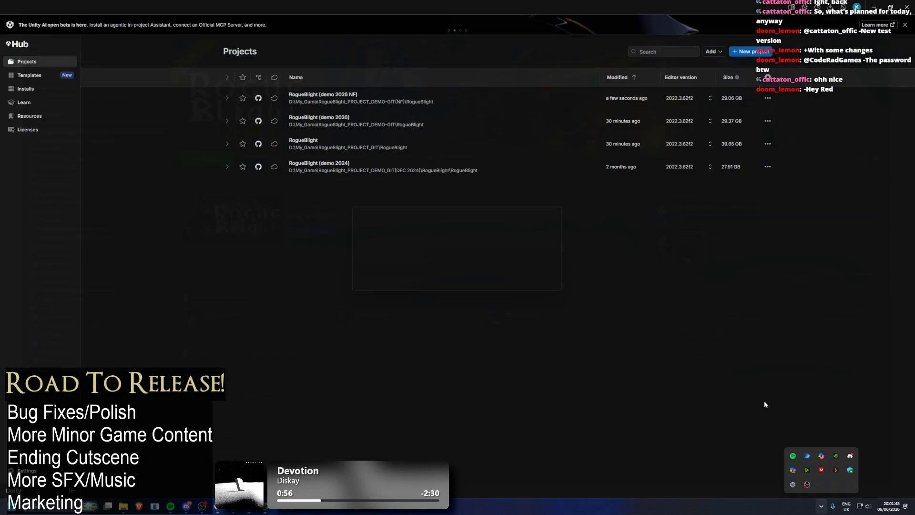
key(super)
text(steam)
key(Return)
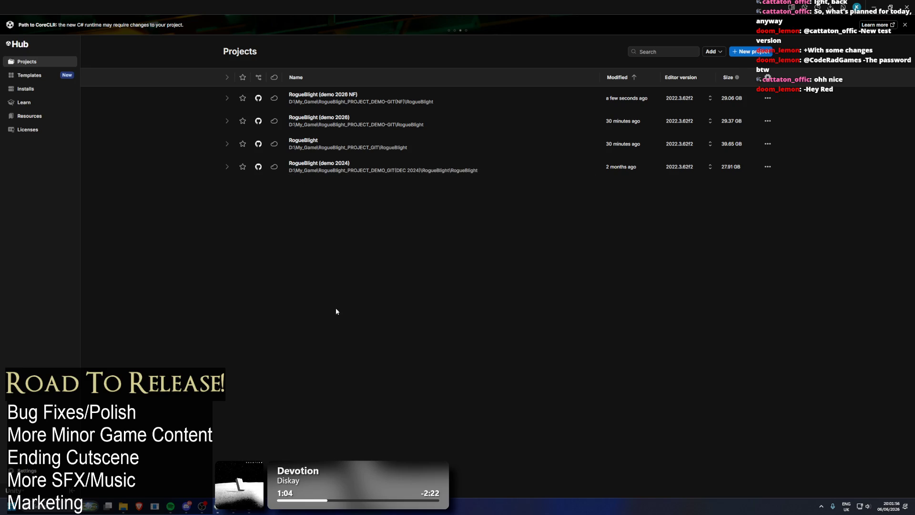
click(822, 507)
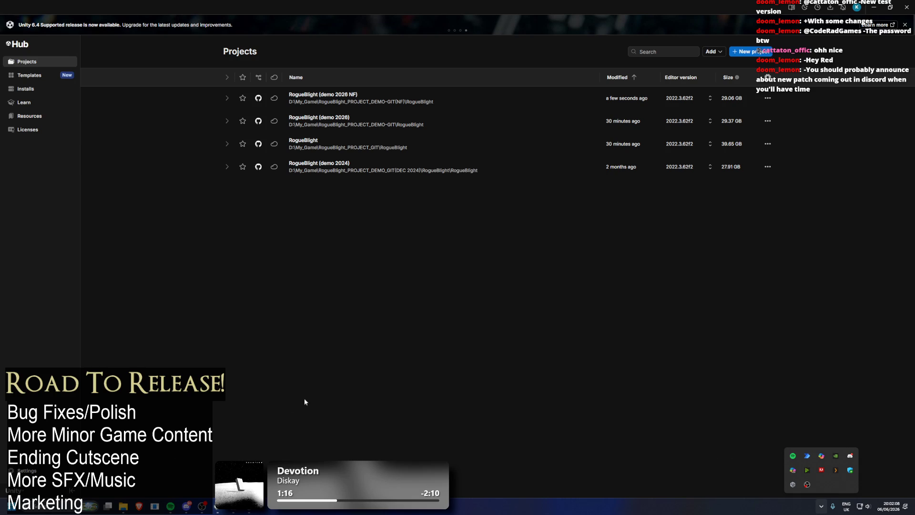
Step: Close the Summer Showcase promo and show the Rogue Blight Demo library page
key(super)
text(steam)
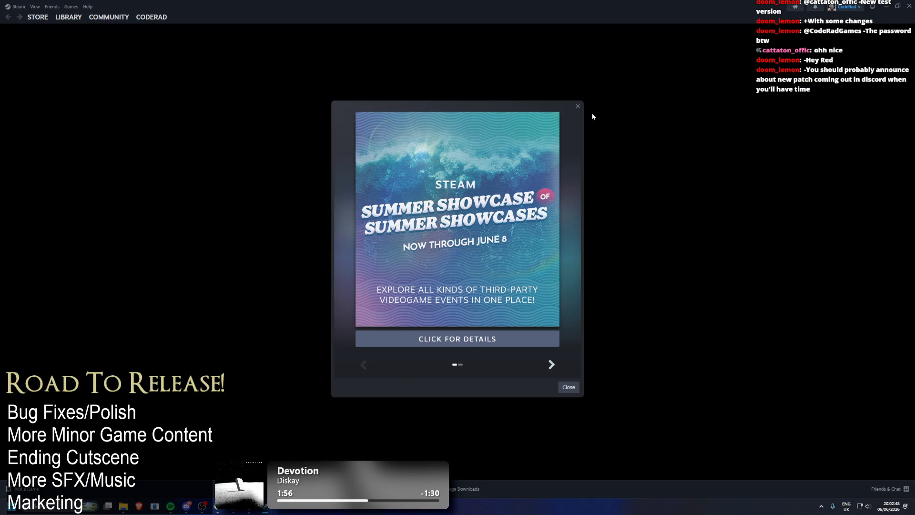
click(578, 107)
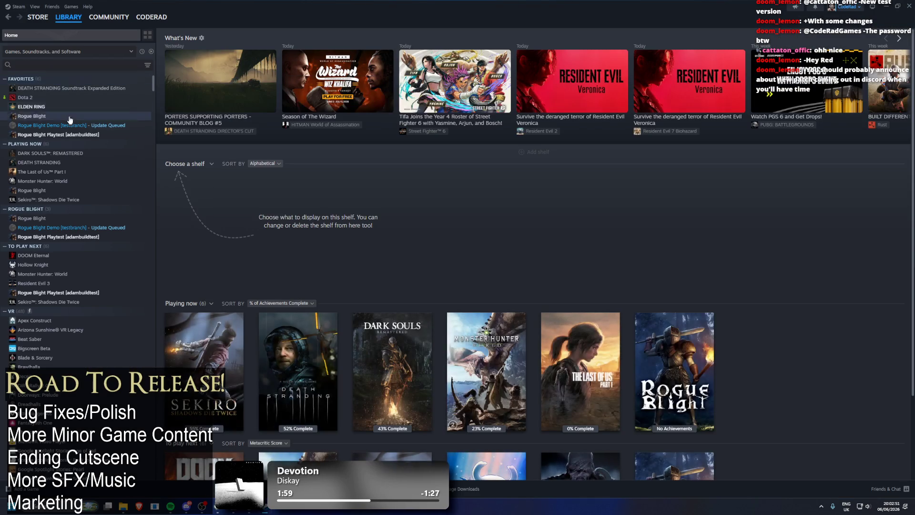
click(68, 124)
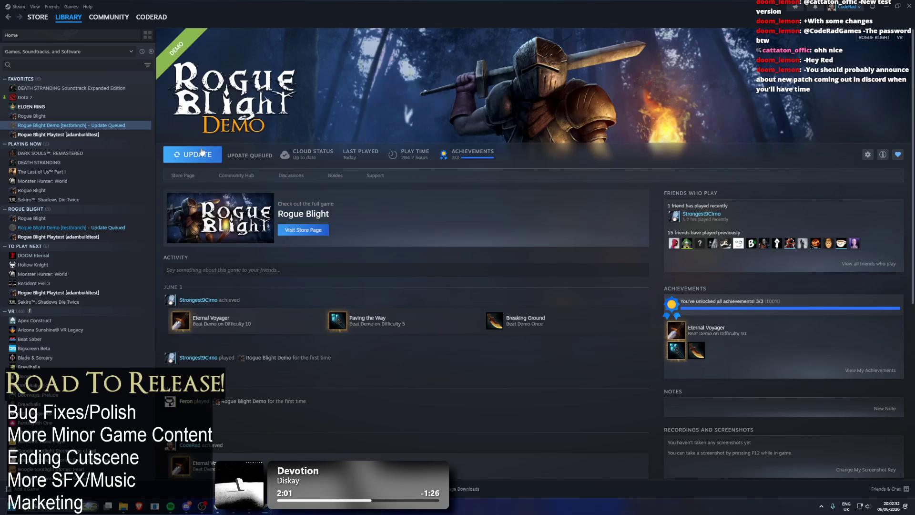
Step: Start the Rogue Blight Demo testbranch update, then relaunch Unity Hub via 'unity' search
click(203, 157)
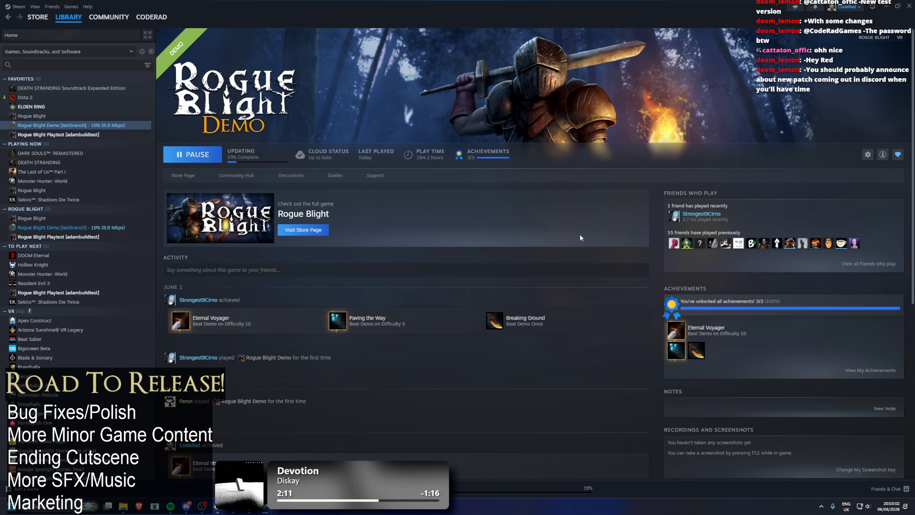
mouse_move(674, 223)
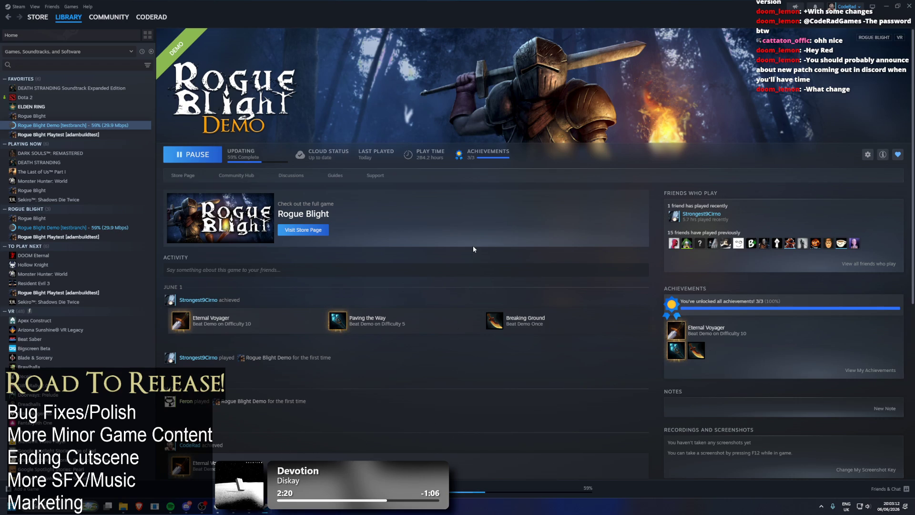
key(super)
text(unity)
key(Return)
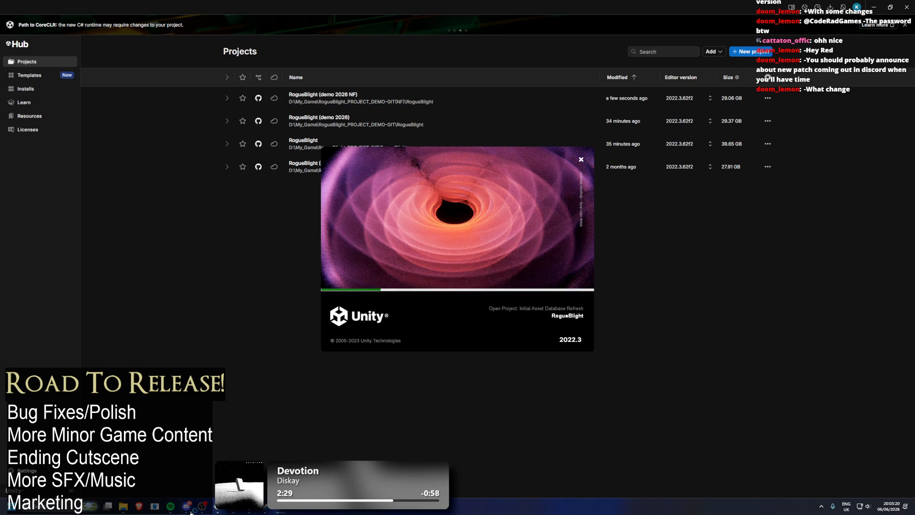
Step: Bring Steam forward from the taskbar to see the finished testbranch update
mouse_move(268, 510)
click(264, 456)
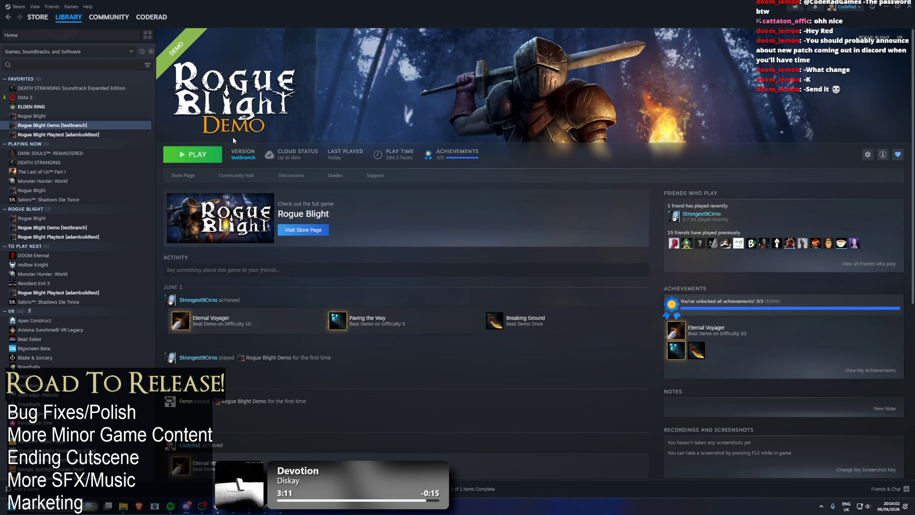
Step: Launch the Rogue Blight Demo test branch from its Steam library page
click(192, 154)
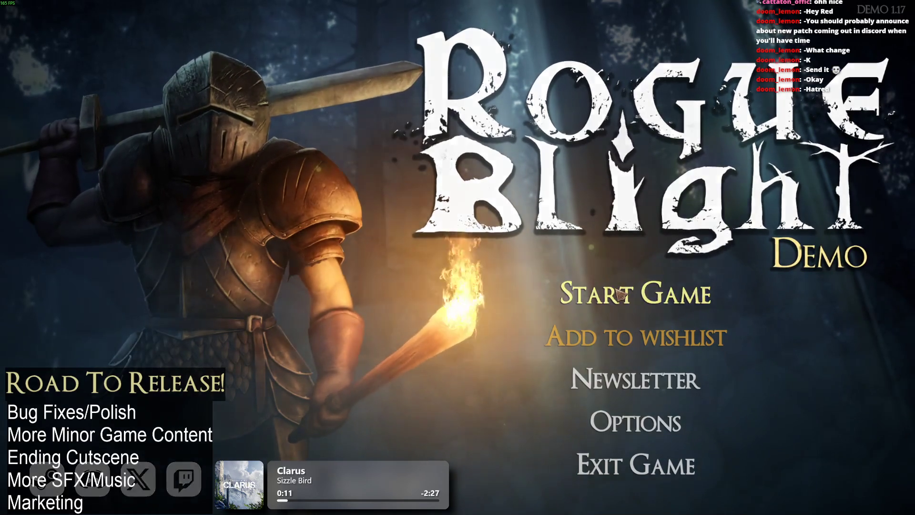
Step: Start the game on save slot 1 and walk right through the Sanctuary to the map vendor
click(635, 286)
click(656, 266)
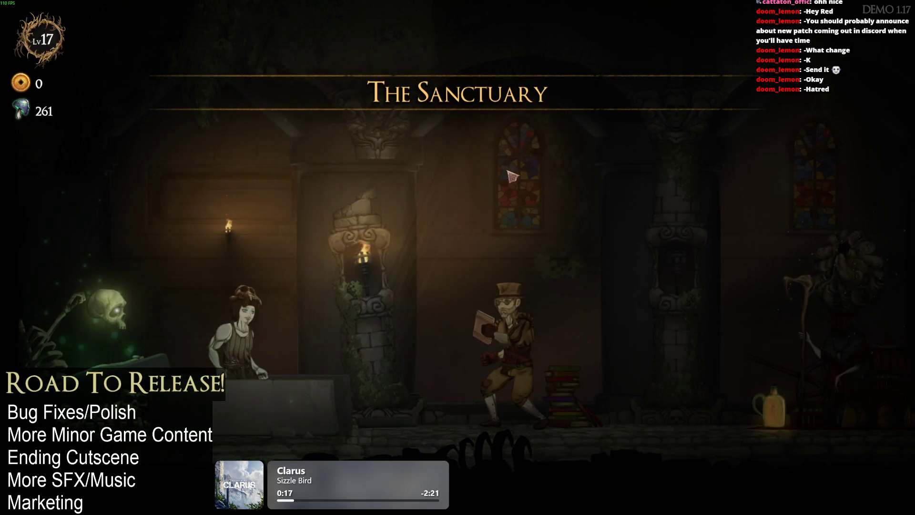
key(d)
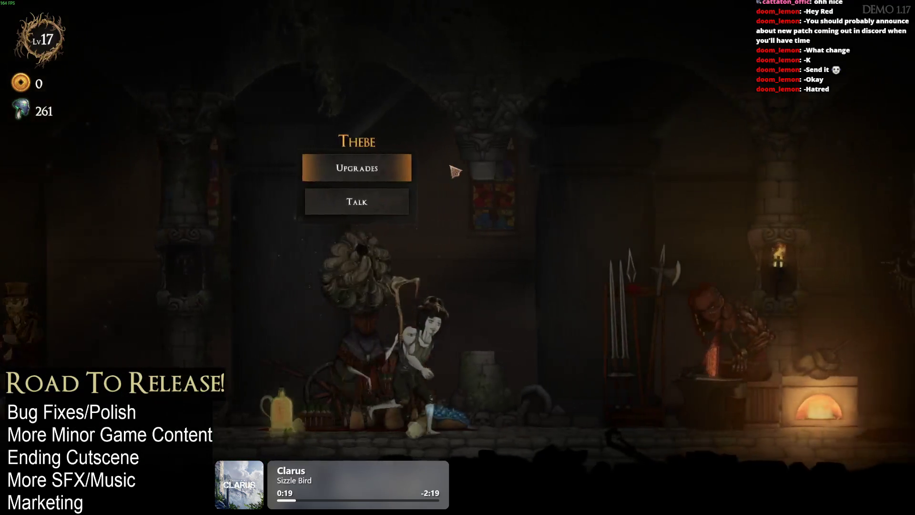
key(d)
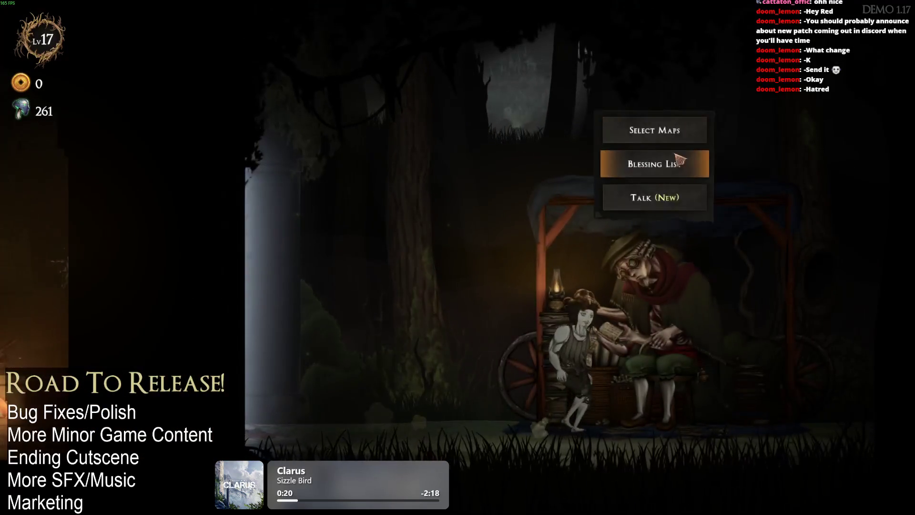
Step: Check the vendor's Blessing List, then pick a Story Mode map and start it
click(679, 160)
click(455, 454)
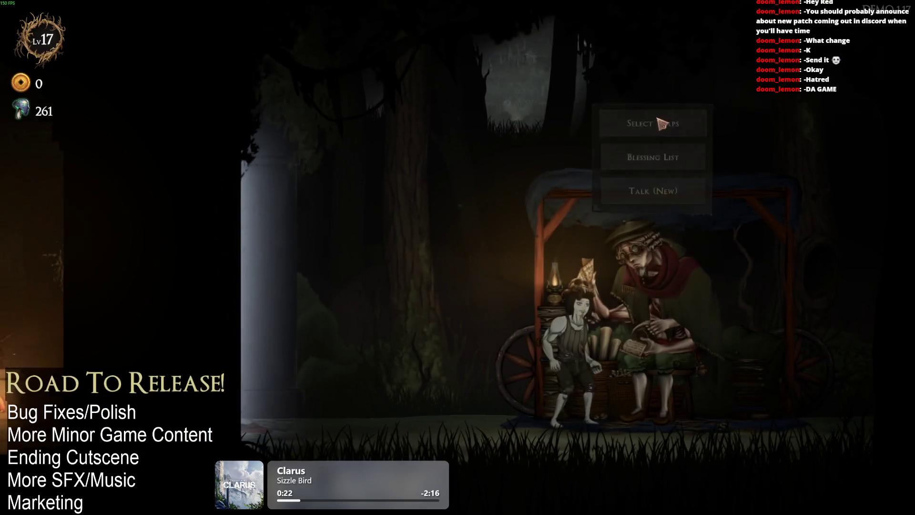
click(663, 124)
click(384, 203)
click(562, 234)
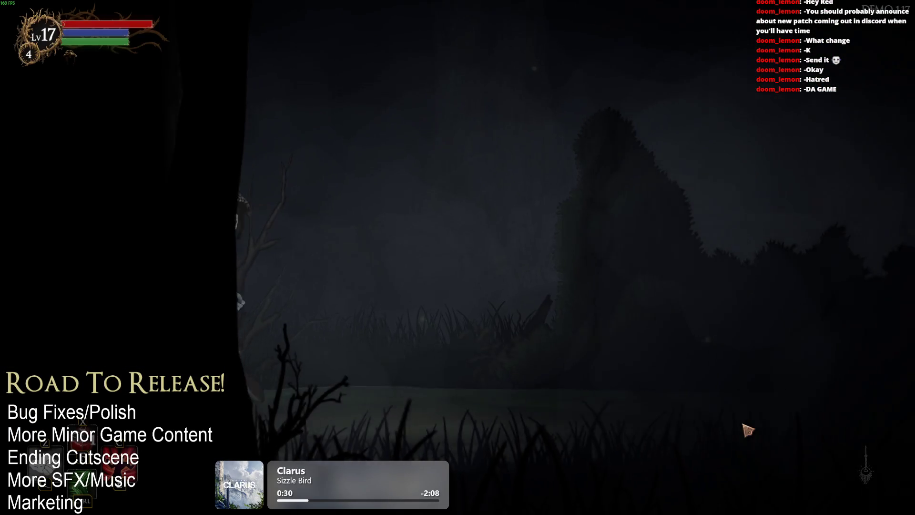
Step: Fight the staff-wielding goblin with a damage boost, strikes and a dodge
key(Right)
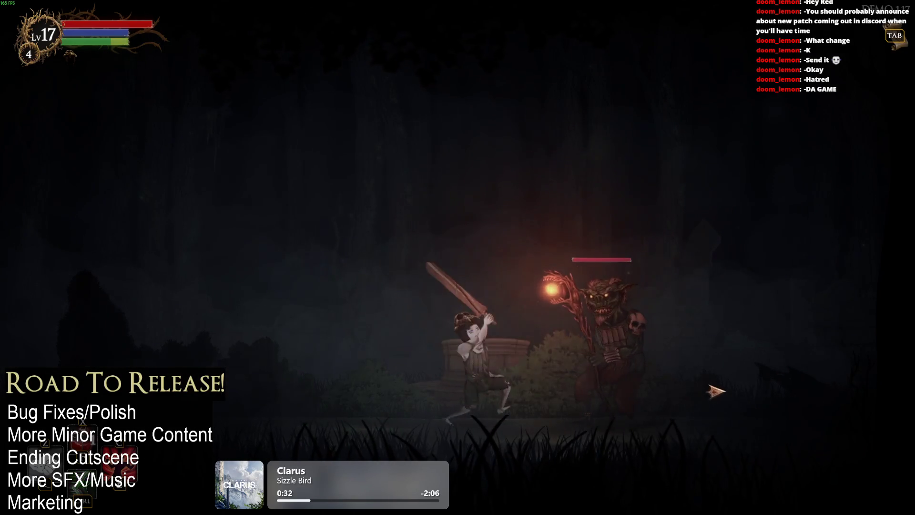
key(c)
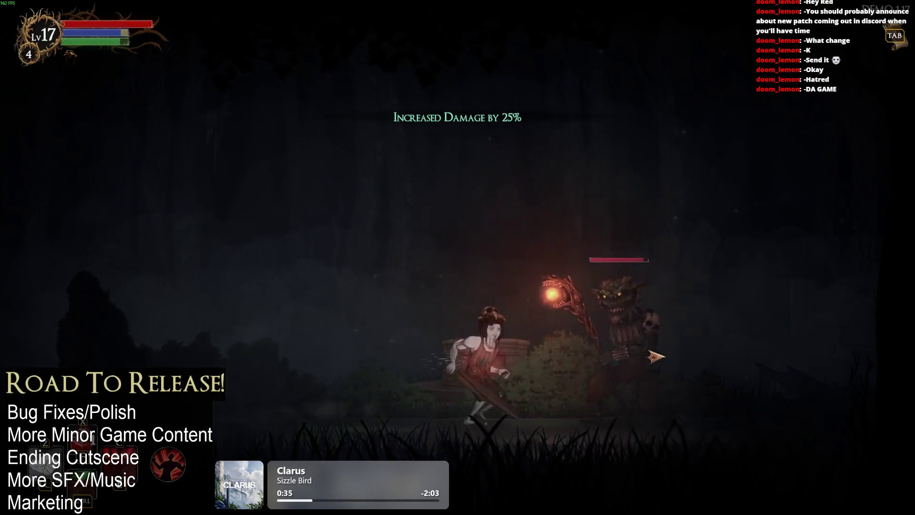
key(Right)
key(x)
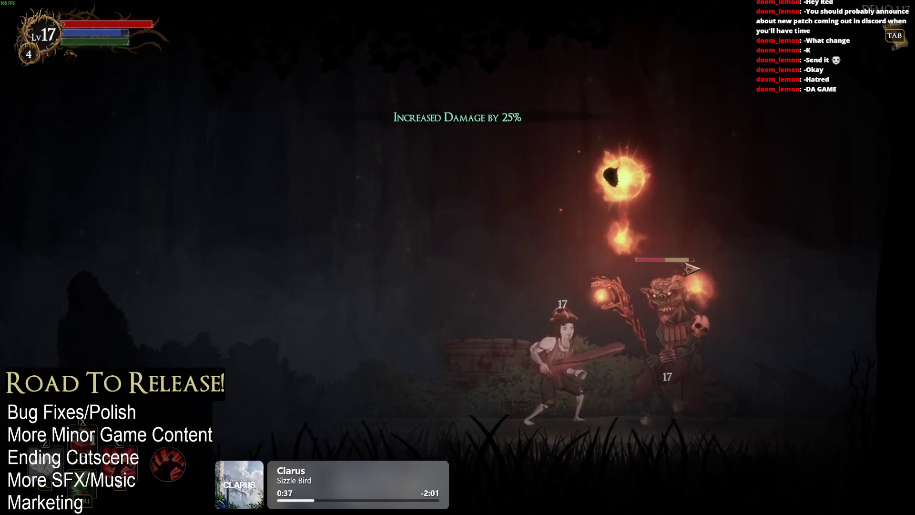
key(Left)
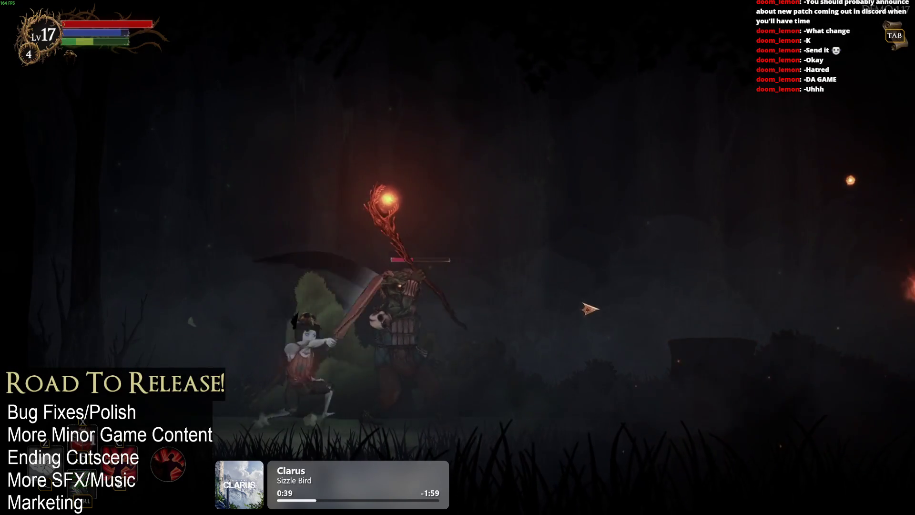
key(x)
key(x)
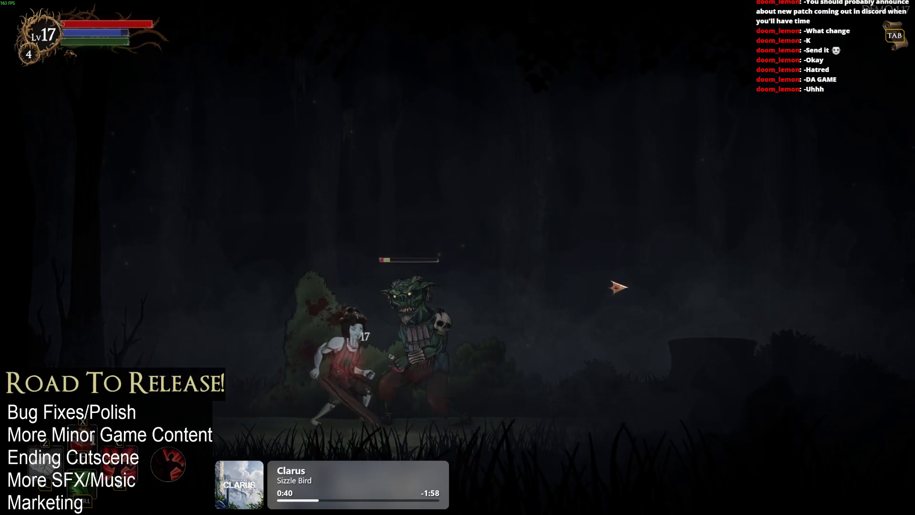
key(x)
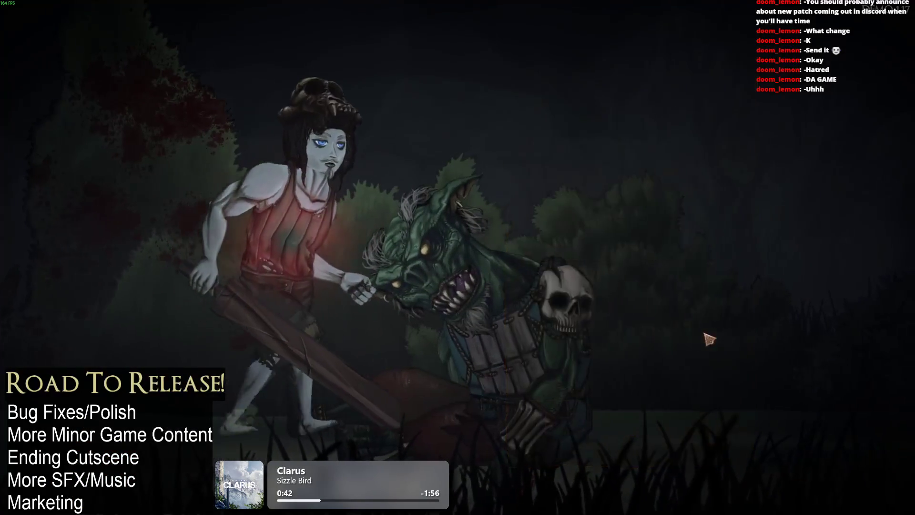
Step: Equip the Earth Sword in the right hand and the Guard's Helmet from the equipment page
key(Escape)
key(Tab)
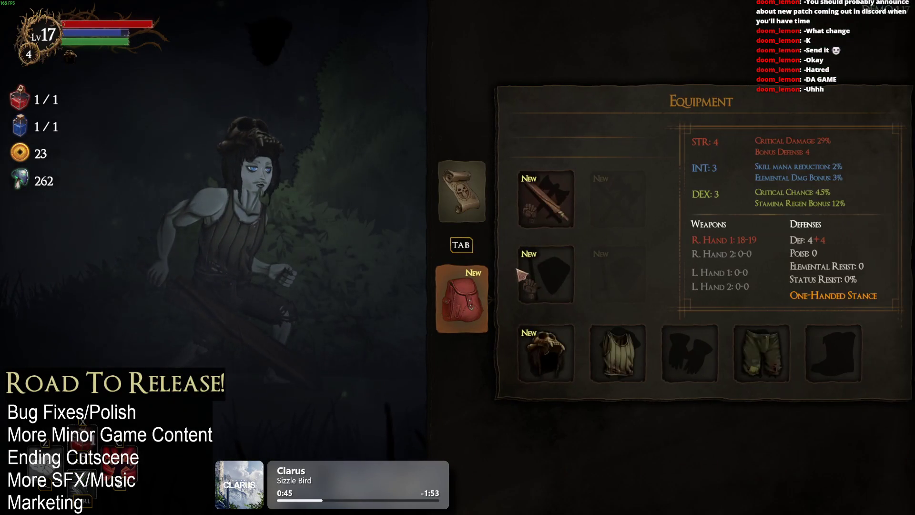
click(546, 198)
click(694, 93)
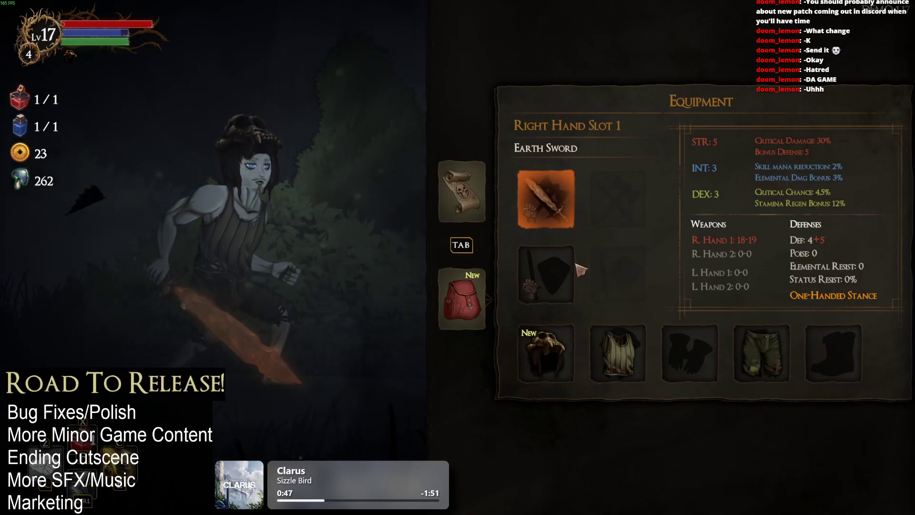
click(543, 355)
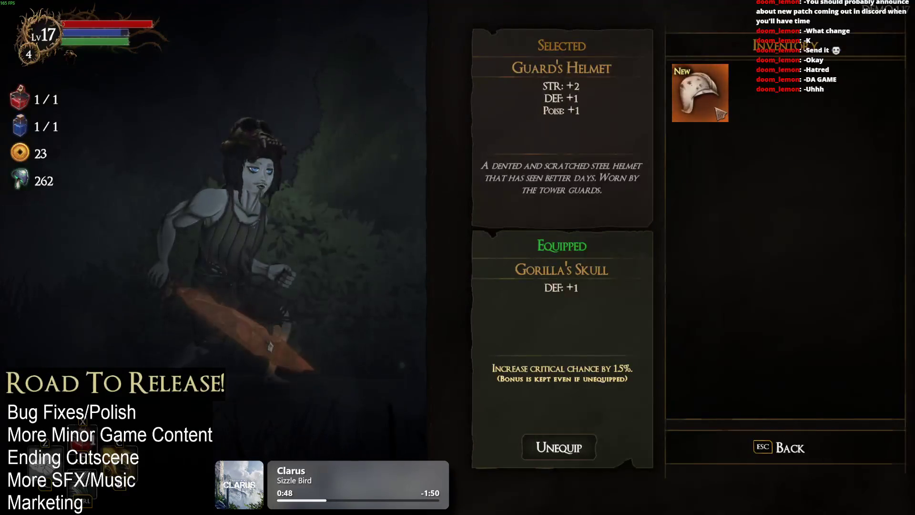
click(720, 113)
key(Tab)
key(Escape)
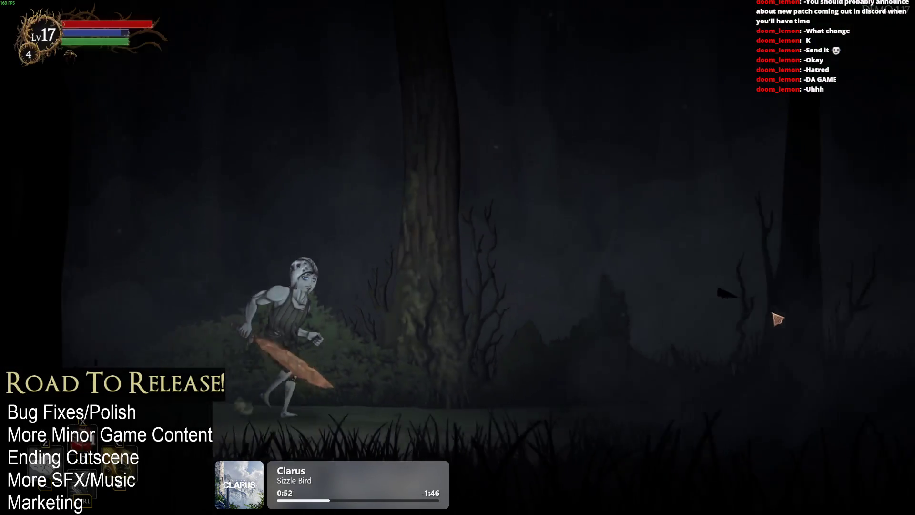
Step: Defeat the shielded goblin by dashing behind it and attacking until it dies
key(Left)
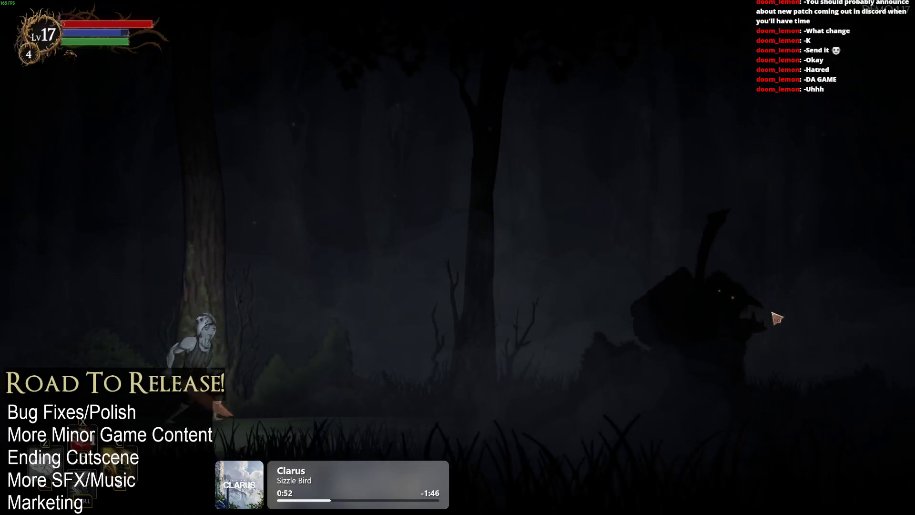
key(Right)
click(777, 319)
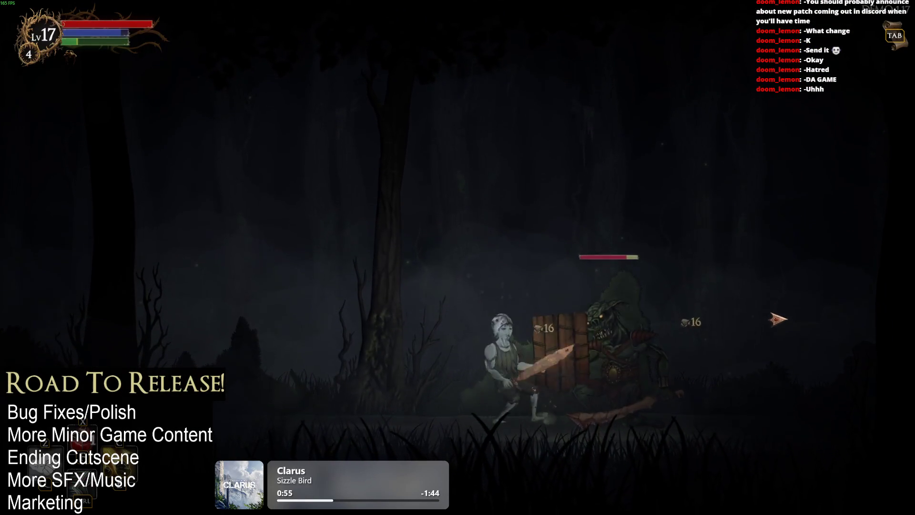
key(space)
click(611, 324)
click(577, 325)
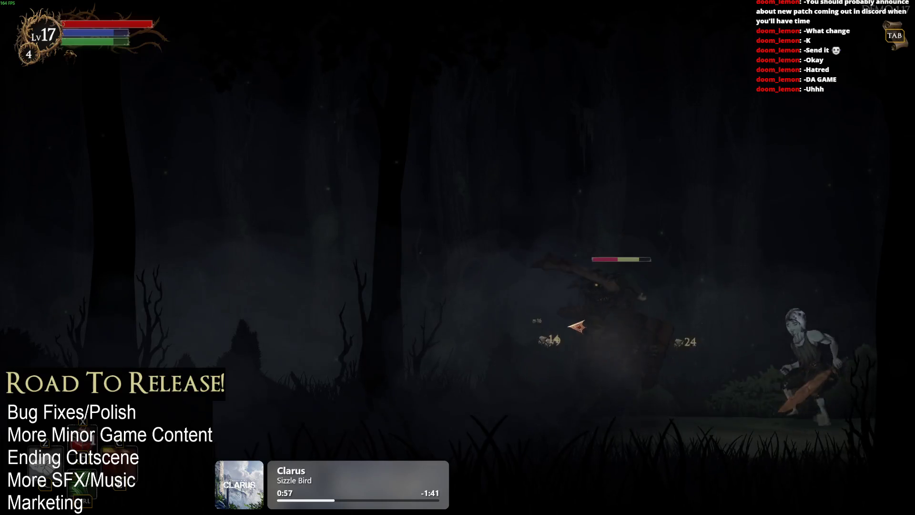
key(Left)
click(770, 361)
click(614, 361)
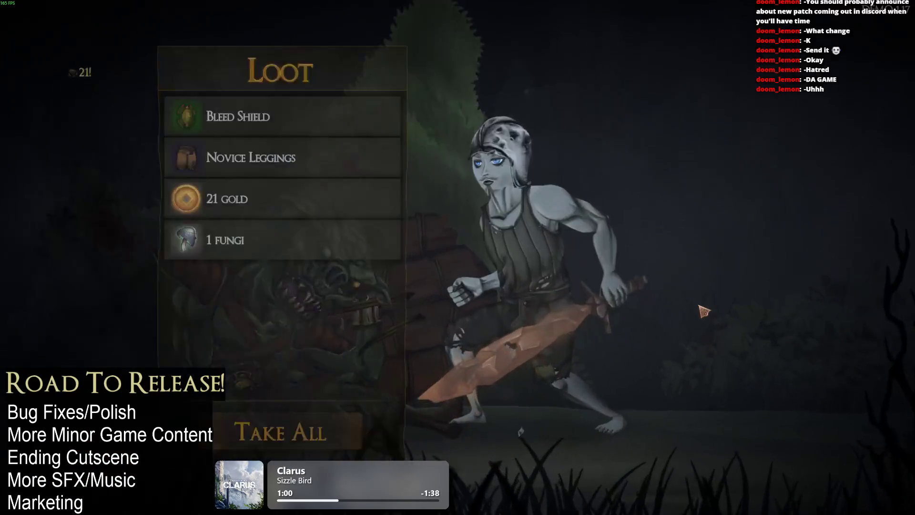
Step: Loot the goblin and attack the staff-wielding beast in the next forest area
key(e)
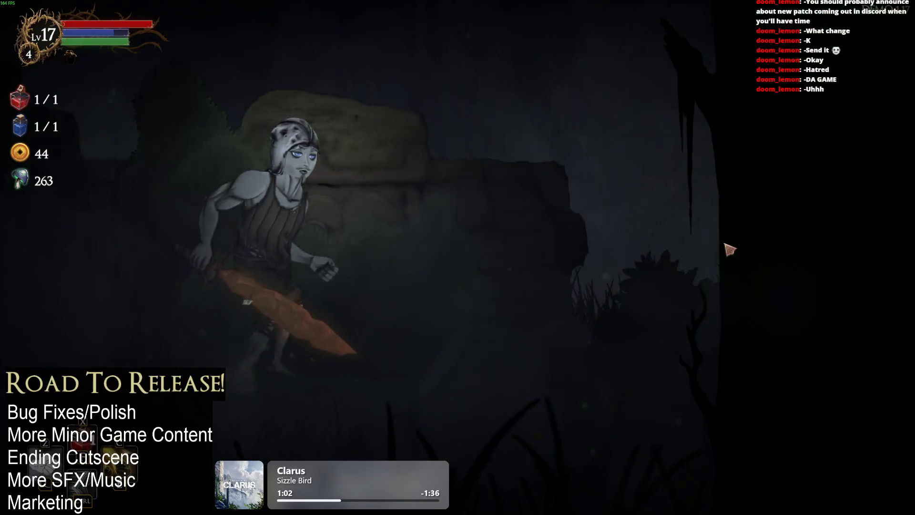
key(Right)
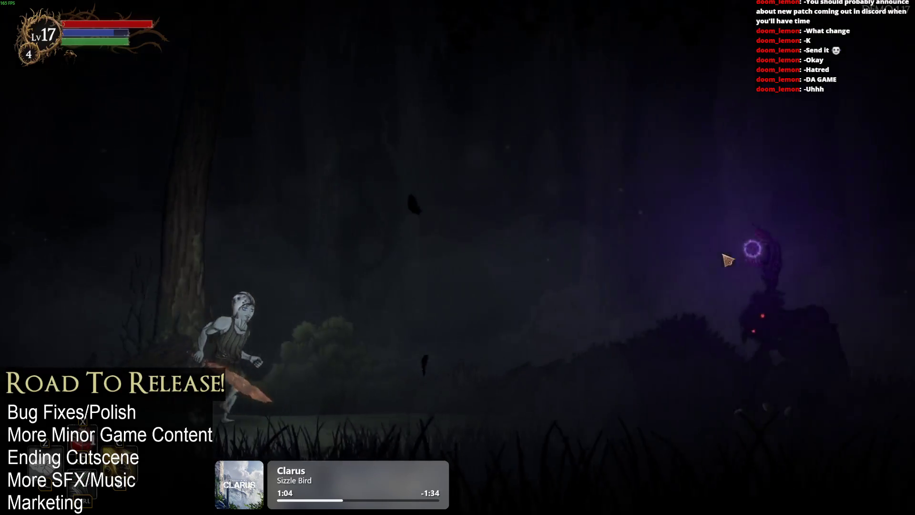
key(Right)
click(759, 318)
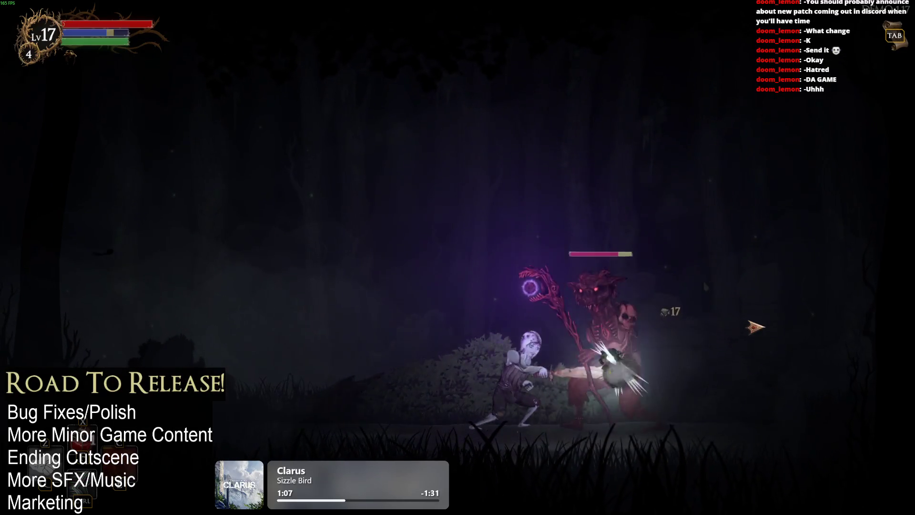
click(753, 327)
click(737, 333)
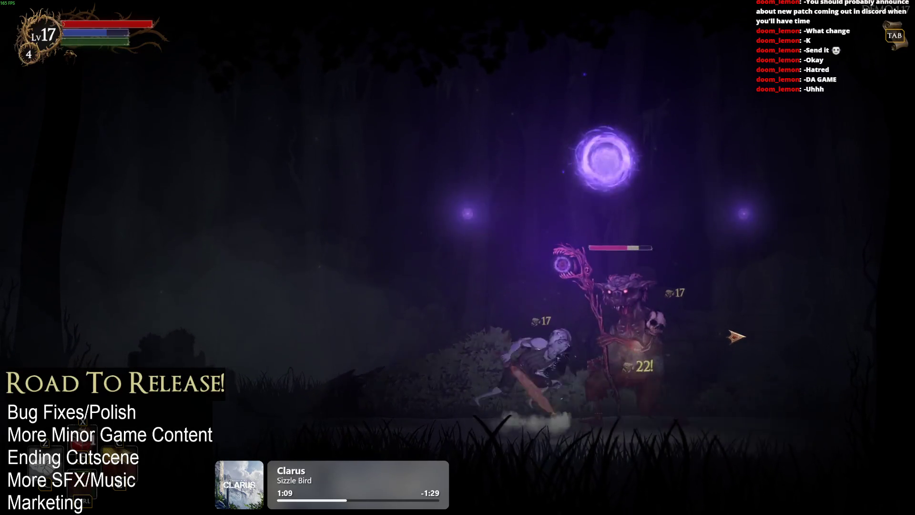
key(Left)
key(Right)
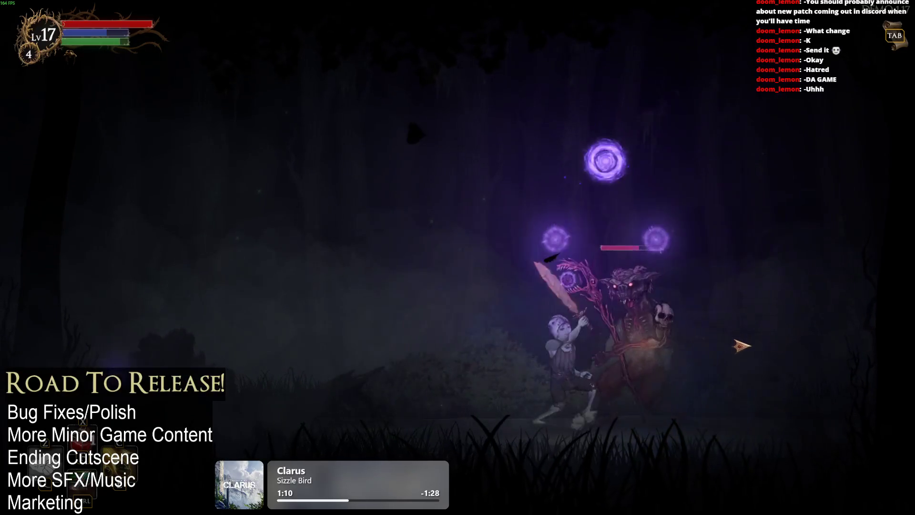
click(741, 345)
Step: Finish off the staff beast with a projectile, leaps and slashes, then take all its loot
right_click(281, 380)
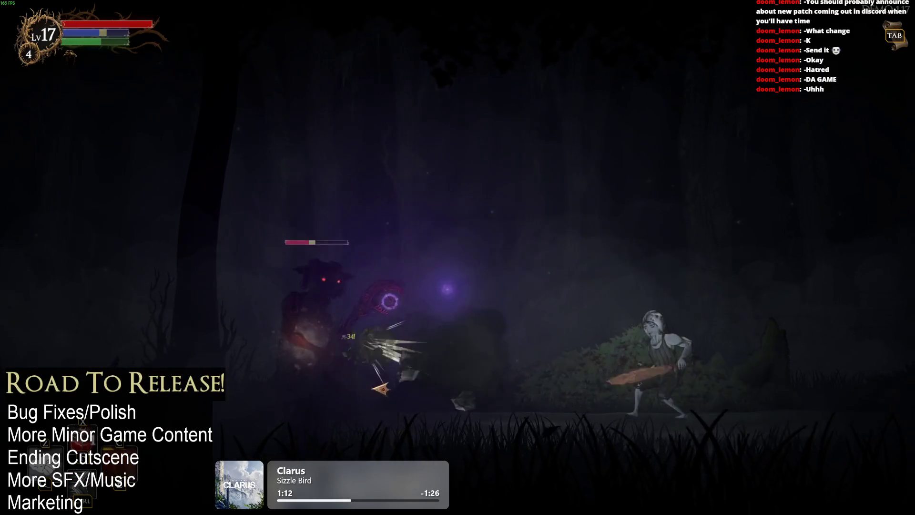
key(space)
click(380, 389)
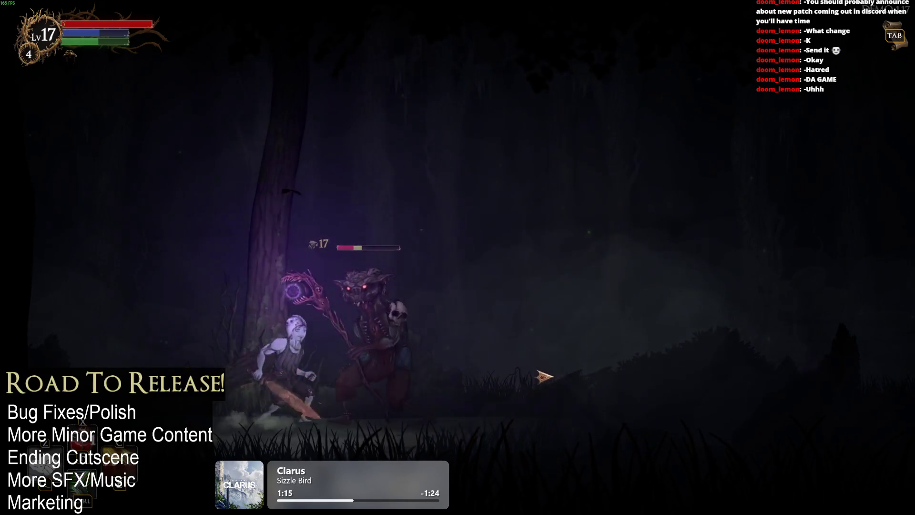
key(space)
click(358, 376)
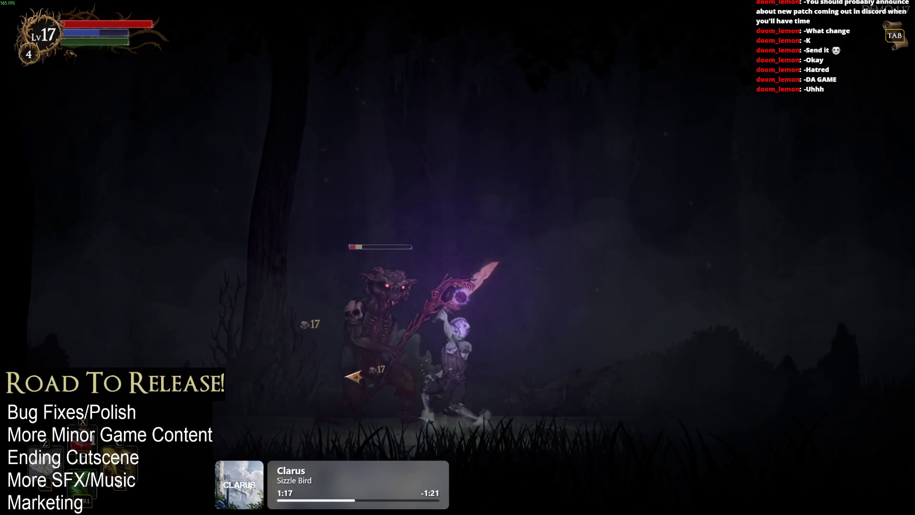
click(354, 376)
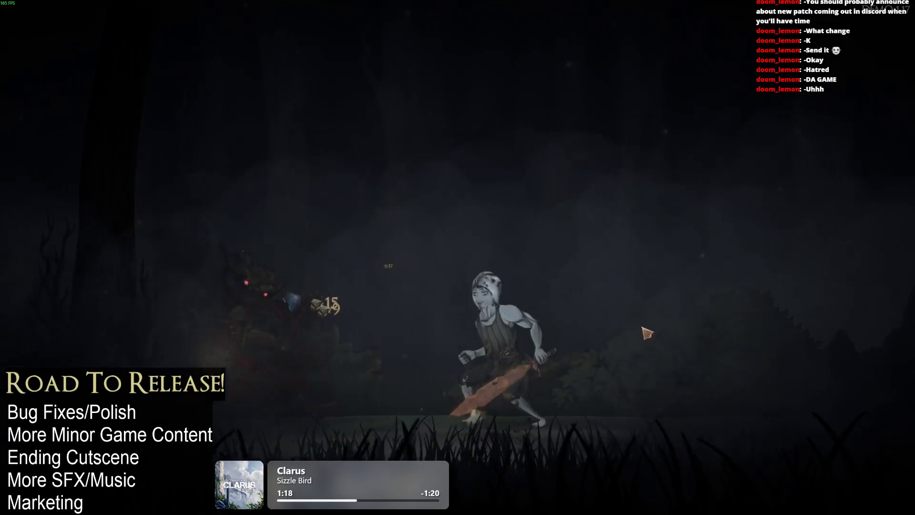
key(e)
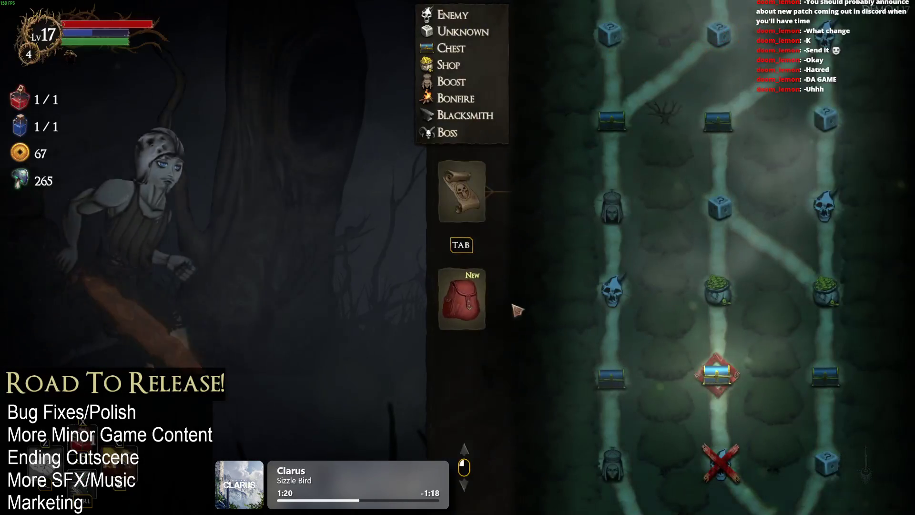
Step: Equip the Earth Sword in the right-hand slot and open the map's chest for blessings
click(461, 298)
click(547, 199)
click(707, 120)
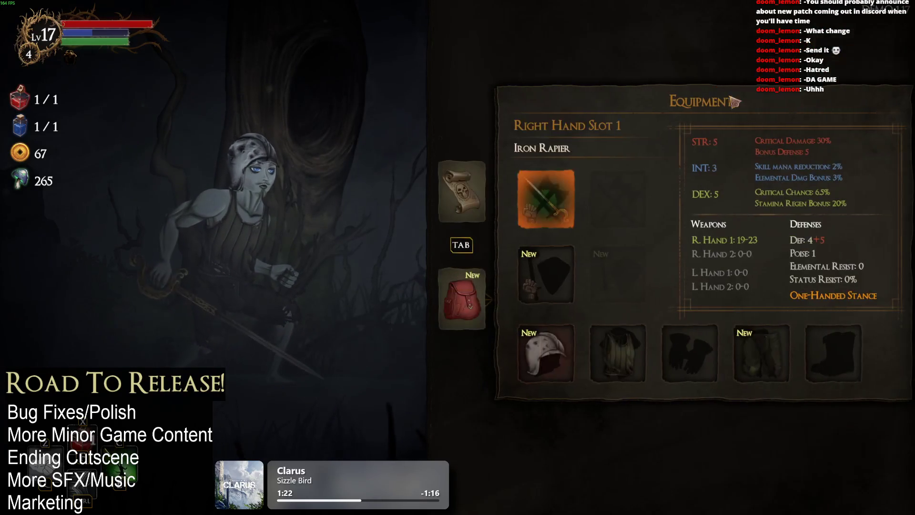
click(547, 274)
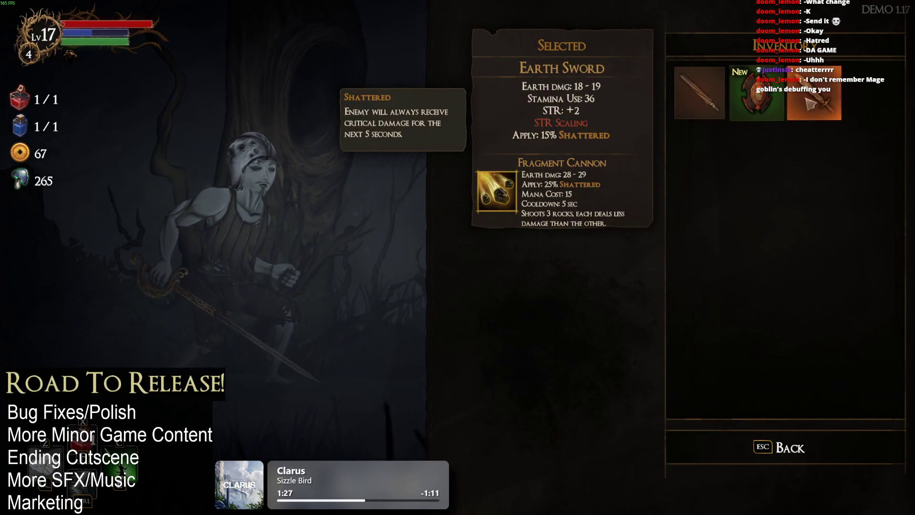
click(814, 93)
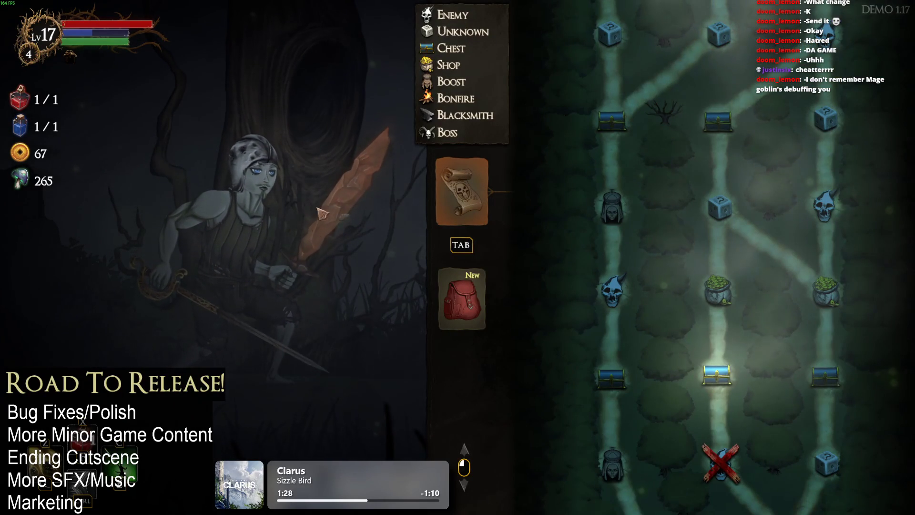
click(705, 375)
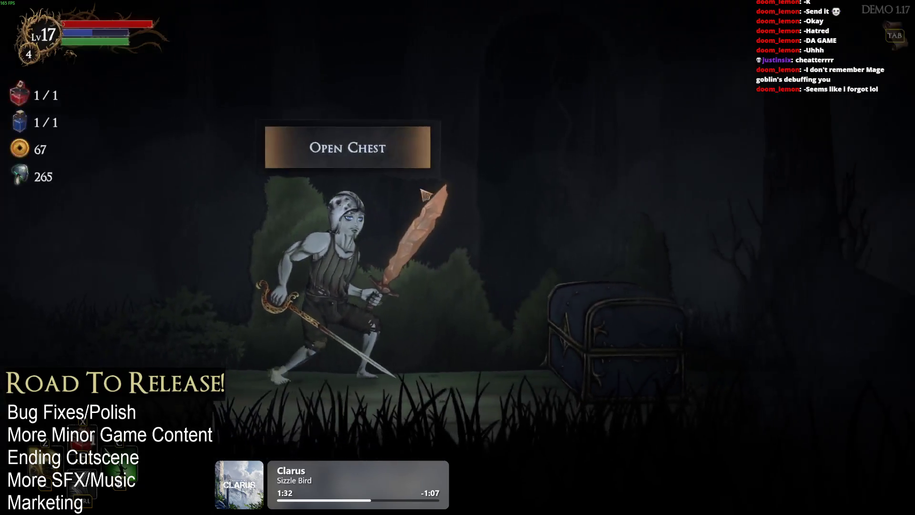
click(427, 165)
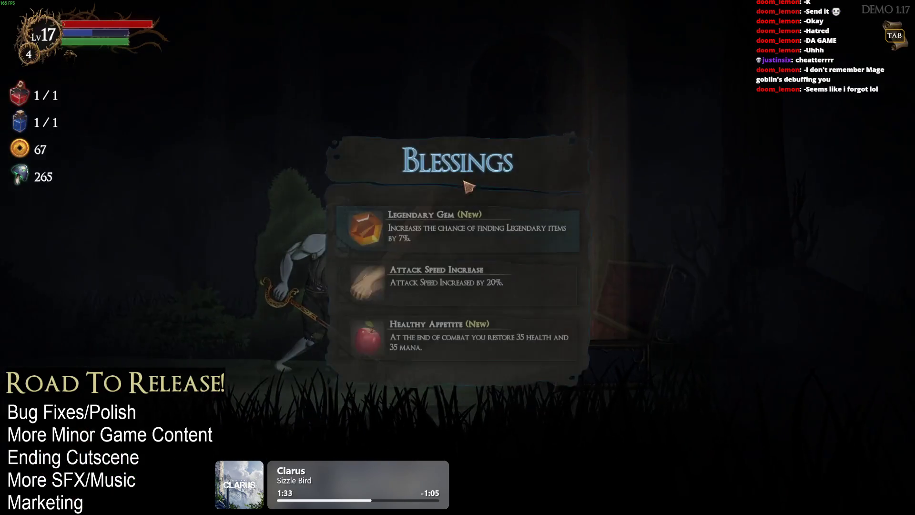
Step: Take the Attack Speed Increase blessing and open the merchant's shop
click(551, 284)
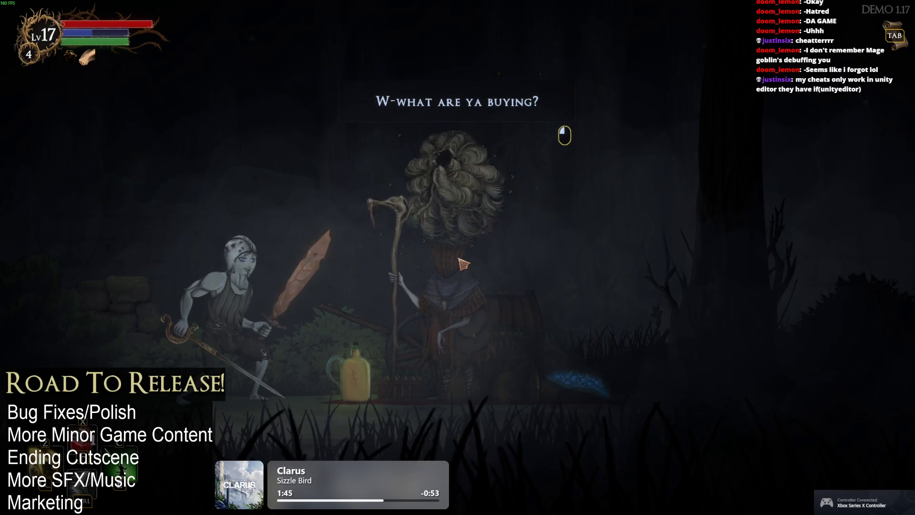
click(720, 332)
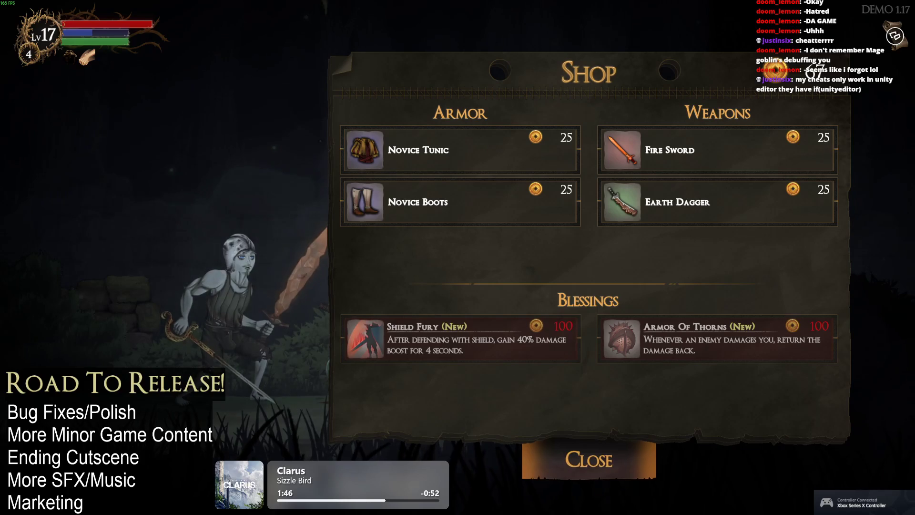
key(Right)
key(Down)
Step: Browse the shop's armor and weapons, leave with gold at 17, and quit to Steam
key(Up)
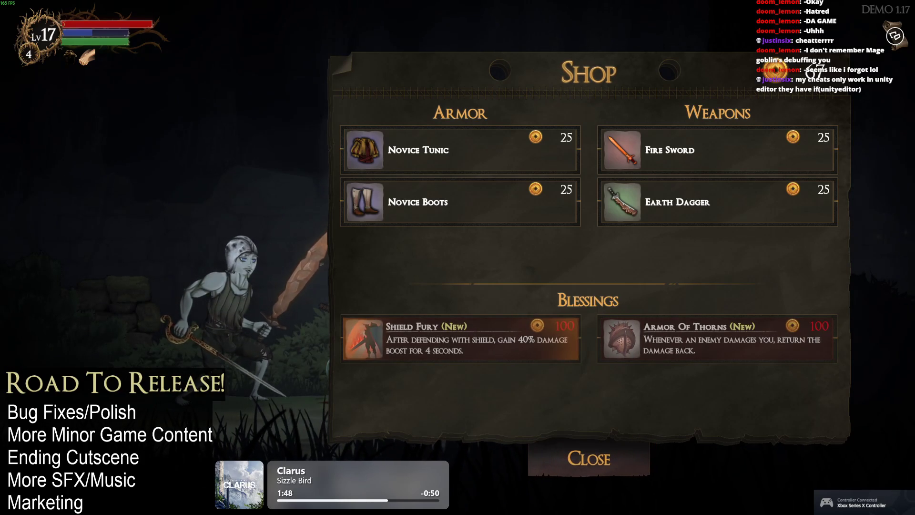
key(Up)
key(Up)
key(Right)
key(Down)
key(Left)
key(Up)
key(Down)
key(Down)
key(Return)
key(Return)
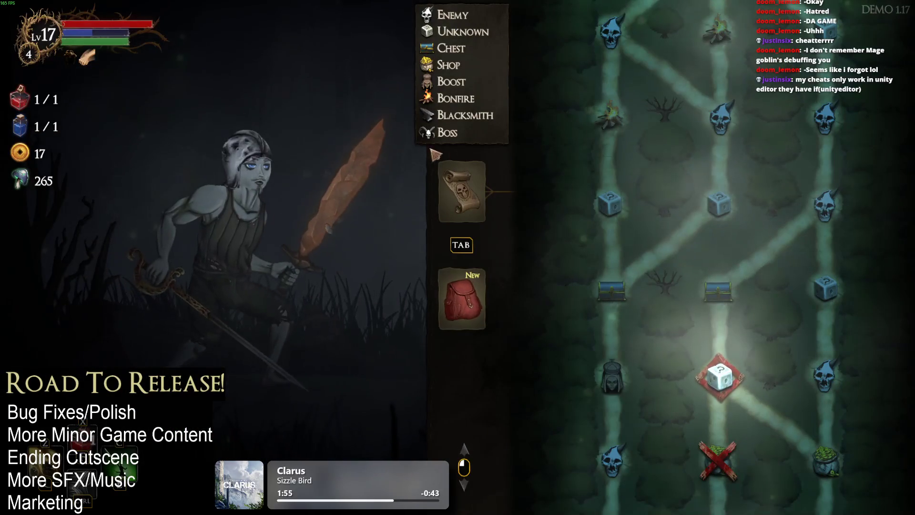
key(alt+Tab)
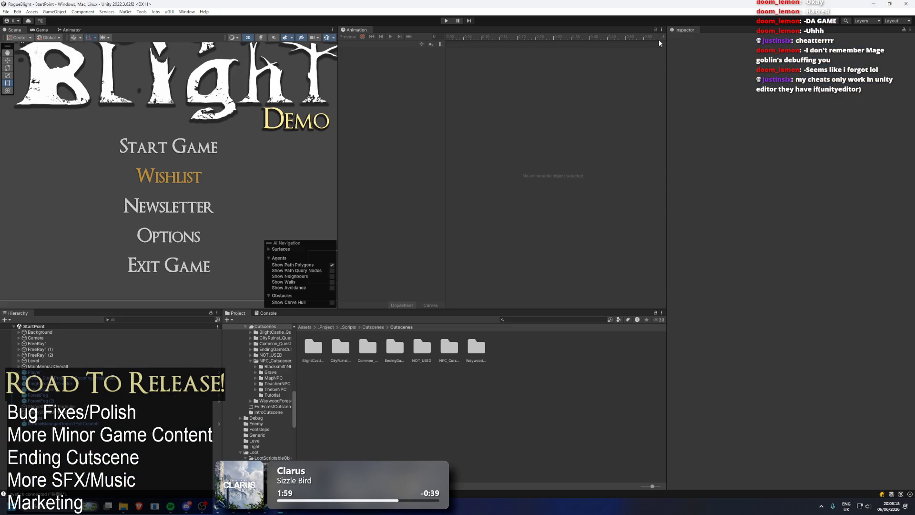
Step: Back in Unity, search the project for 'TODO' and open the TODO file
key(alt+Tab)
click(523, 319)
text(T)
text(ODO)
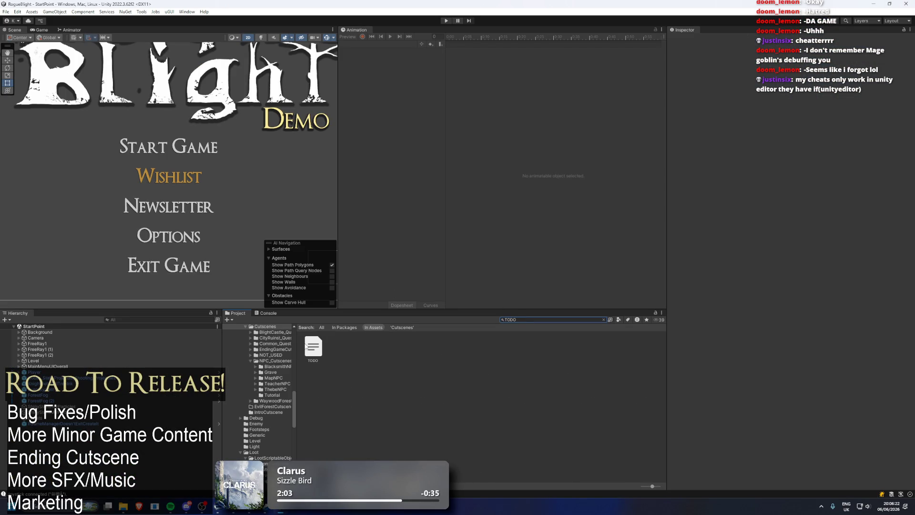
click(313, 347)
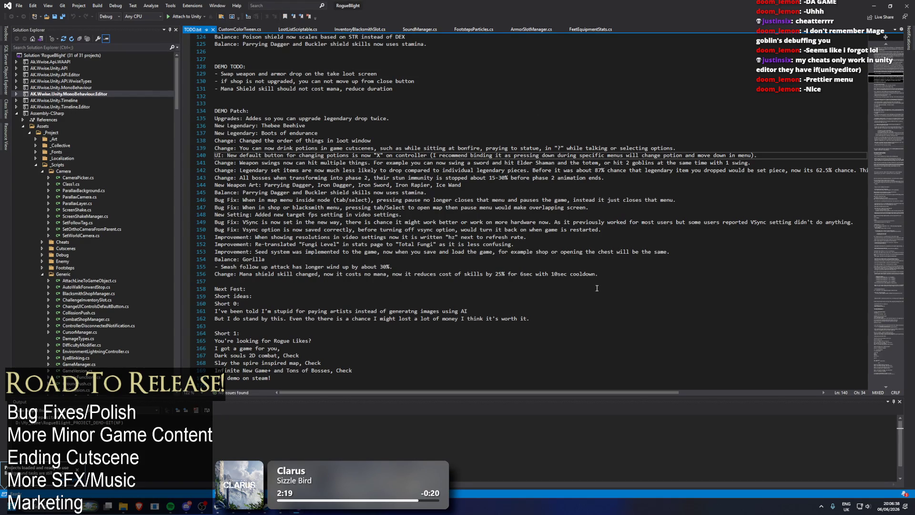
Step: Reword line 135 to 'Legendary Drop Chance now can be upgraded twice for the demo version.'
mouse_move(615, 275)
mouse_down()
mouse_move(405, 214)
mouse_move(315, 206)
mouse_move(286, 152)
mouse_move(166, 112)
mouse_move(165, 120)
mouse_up()
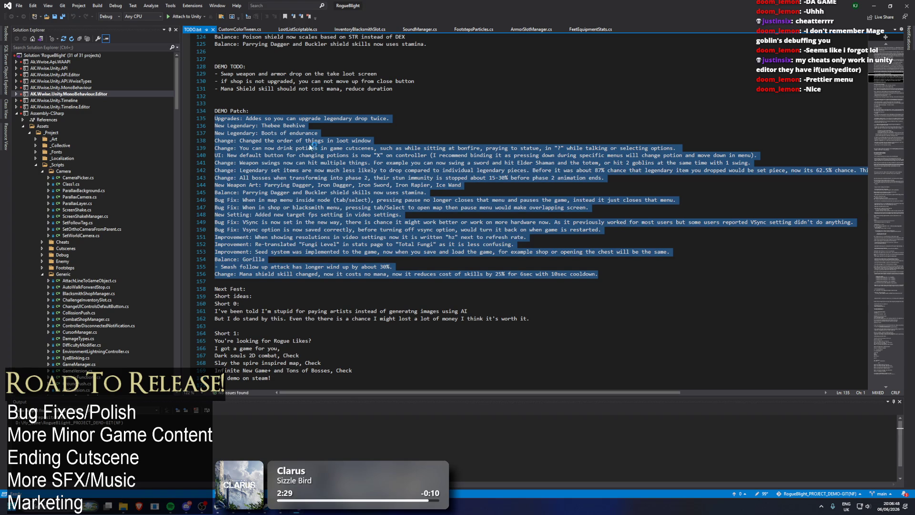
double_click(257, 119)
text(Upgrade Legendary drop Chance)
key(BackSpace)
key(BackSpace)
key(BackSpace)
text(Legendary Drop Chance now can be upgraded twice in t he demo.)
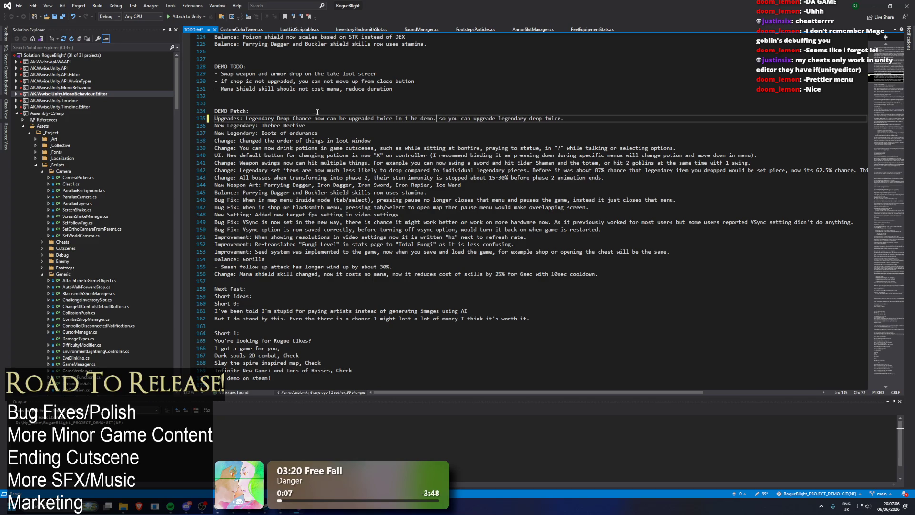
key(BackSpace)
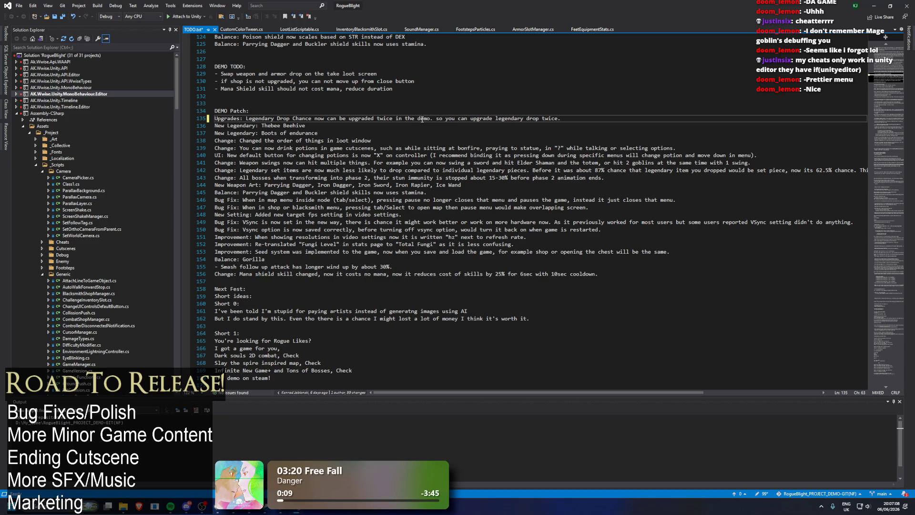
double_click(411, 118)
key(BackSpace)
key(BackSpace)
key(BackSpace)
text(for the demo version)
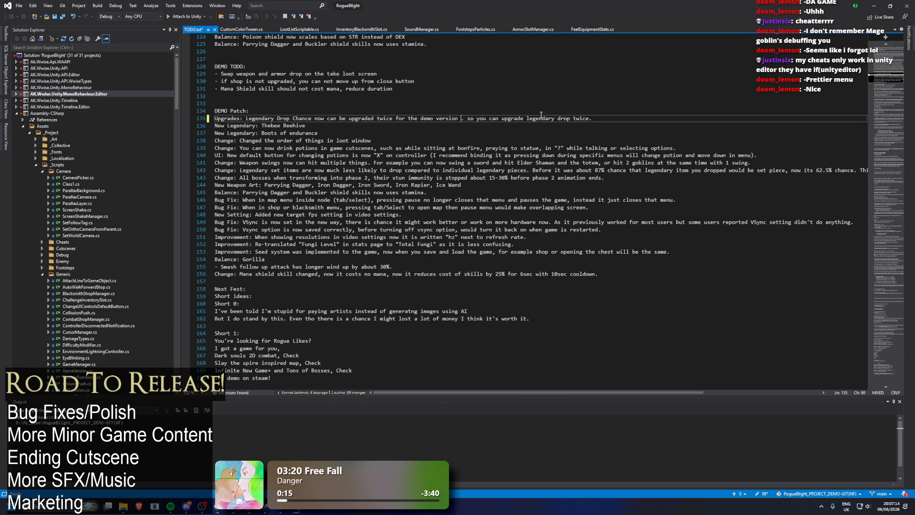
key(shift+End)
text(.)
Step: Insert a '1.17' heading line above the demo patch note list
mouse_move(600, 275)
mouse_down()
mouse_move(525, 267)
mouse_move(381, 179)
mouse_move(216, 118)
mouse_up()
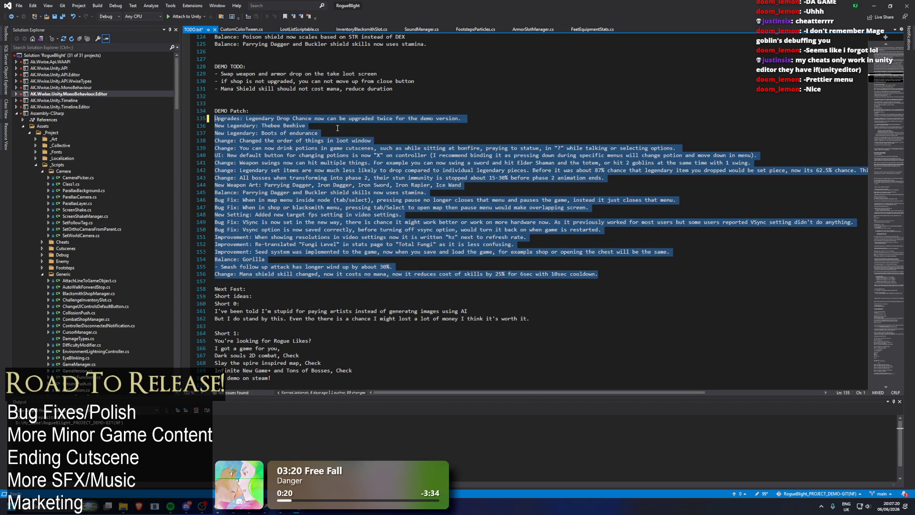
key(Left)
key(Return)
key(Up)
text(1.17)
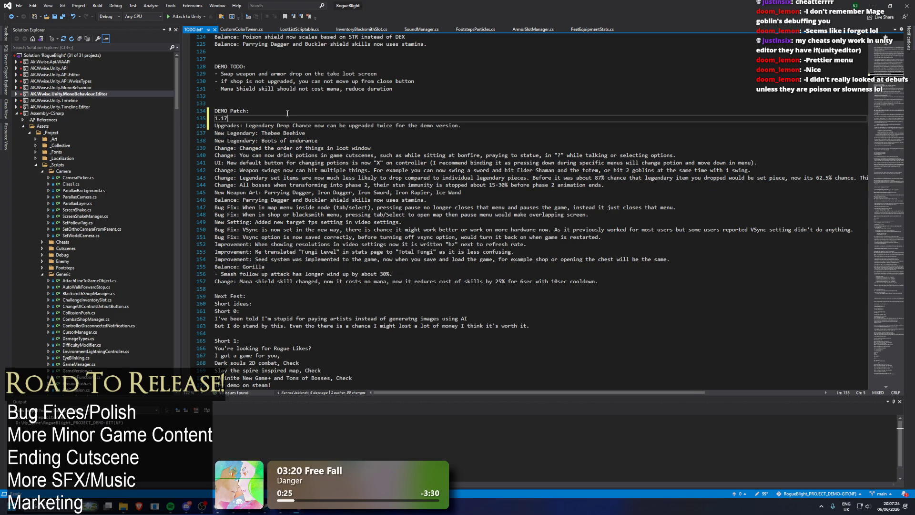
Step: Select the full 1.17 patch notes in TODO.txt, then bring Steam's Rogue Blight Demo page forward
mouse_move(598, 281)
mouse_down()
mouse_move(286, 211)
mouse_move(213, 119)
mouse_up()
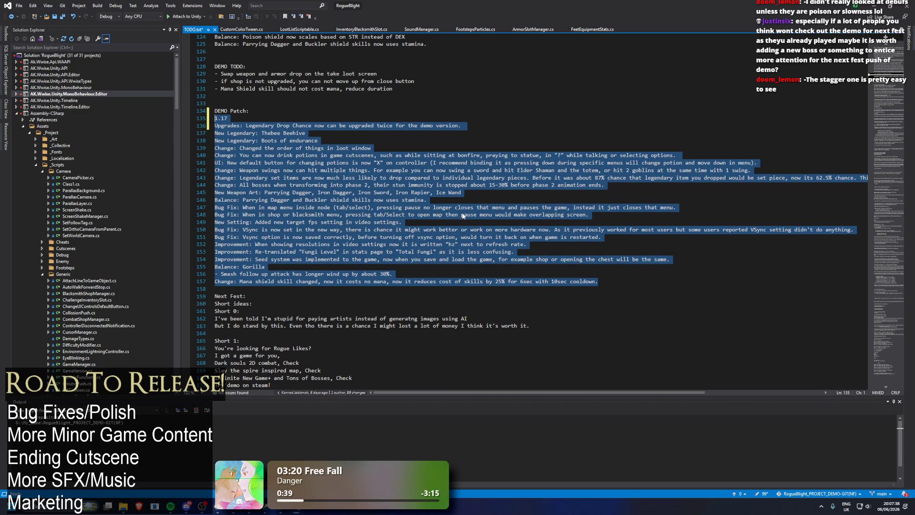
key(alt+Tab)
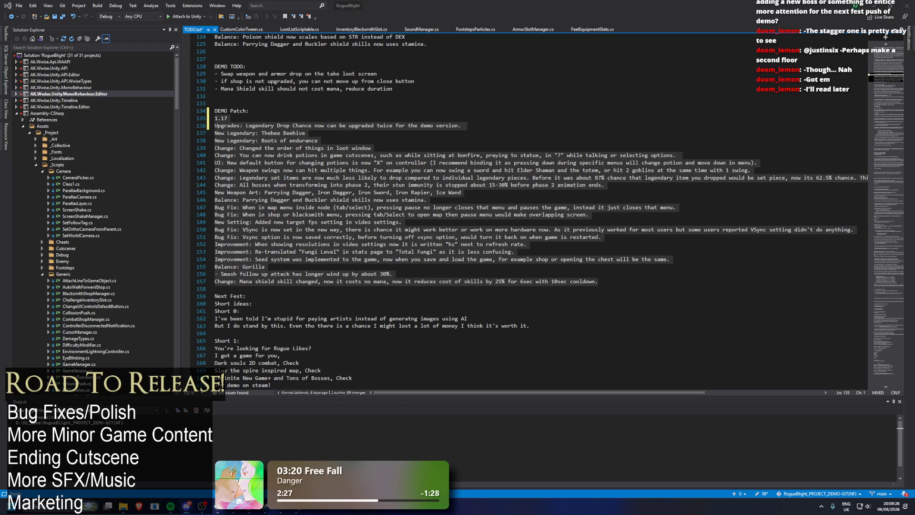
key(alt+Tab)
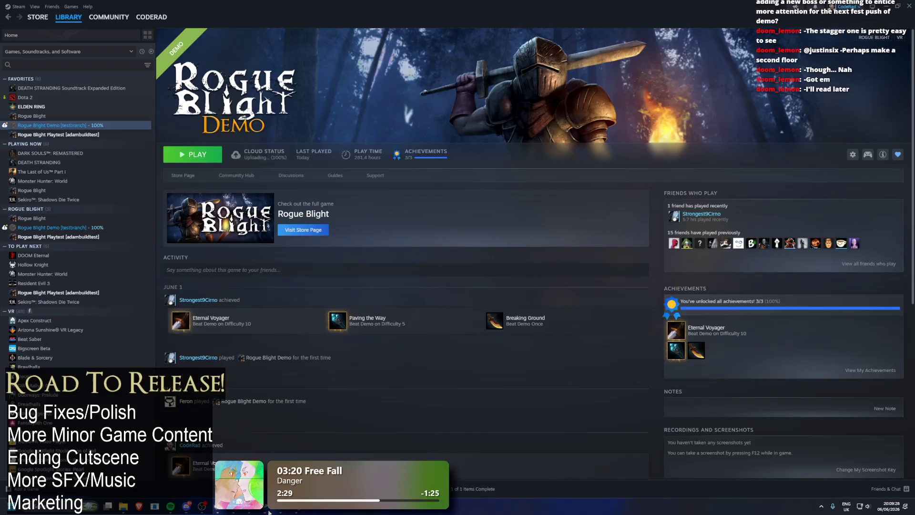
click(203, 157)
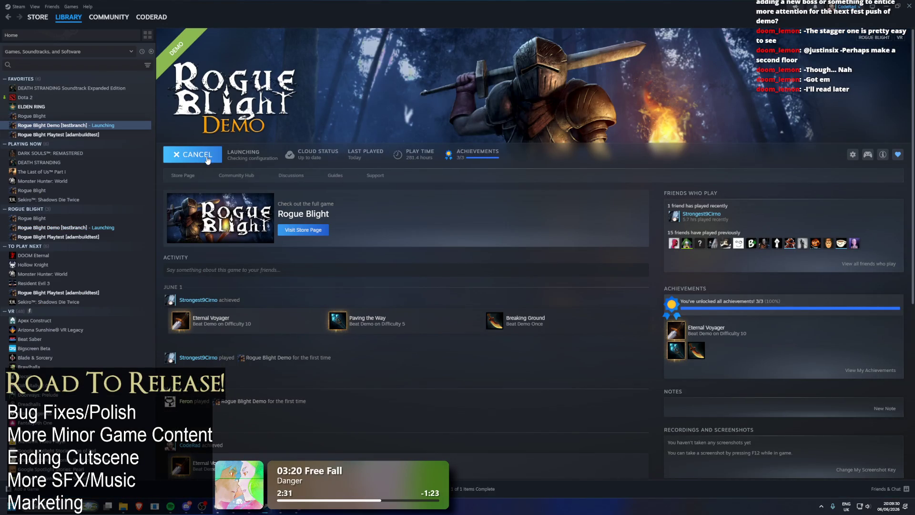
right_click(237, 164)
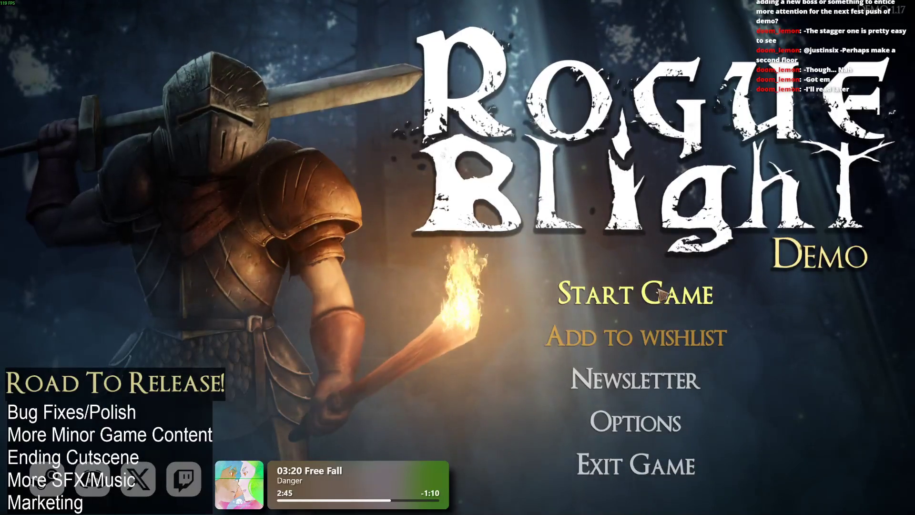
click(667, 420)
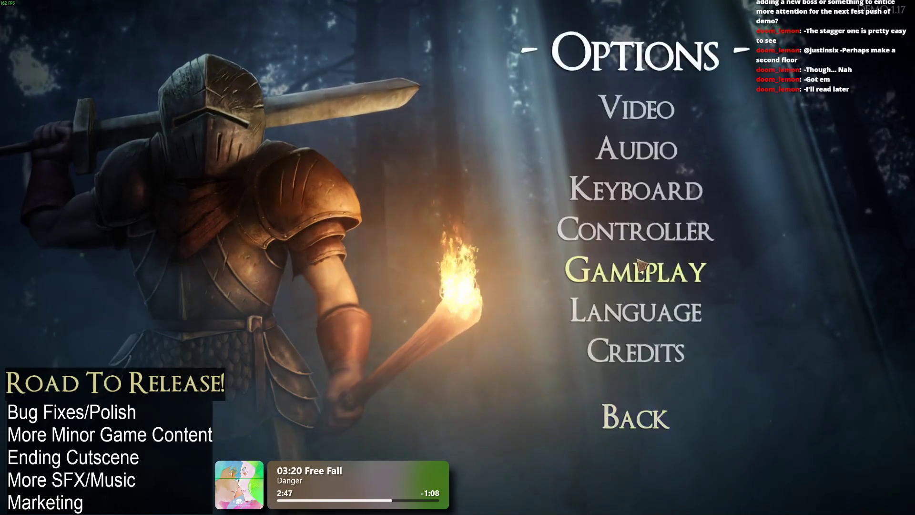
click(665, 269)
key(Escape)
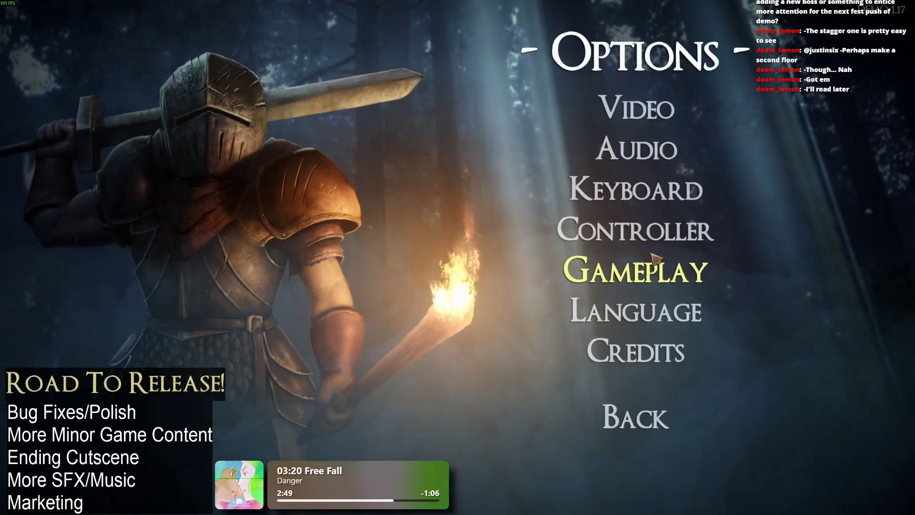
click(658, 238)
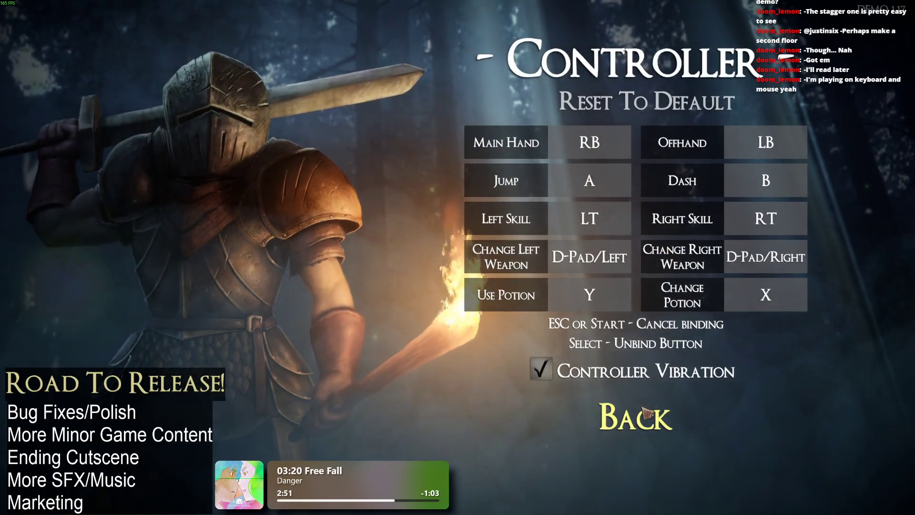
click(662, 426)
click(663, 429)
click(661, 479)
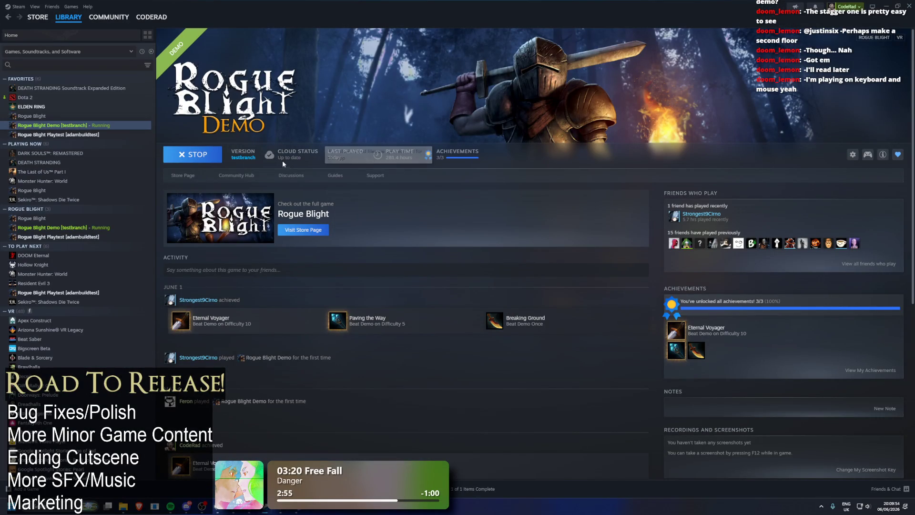
Step: Browse the demo's installed files folder from Steam, then close it
right_click(103, 126)
click(147, 194)
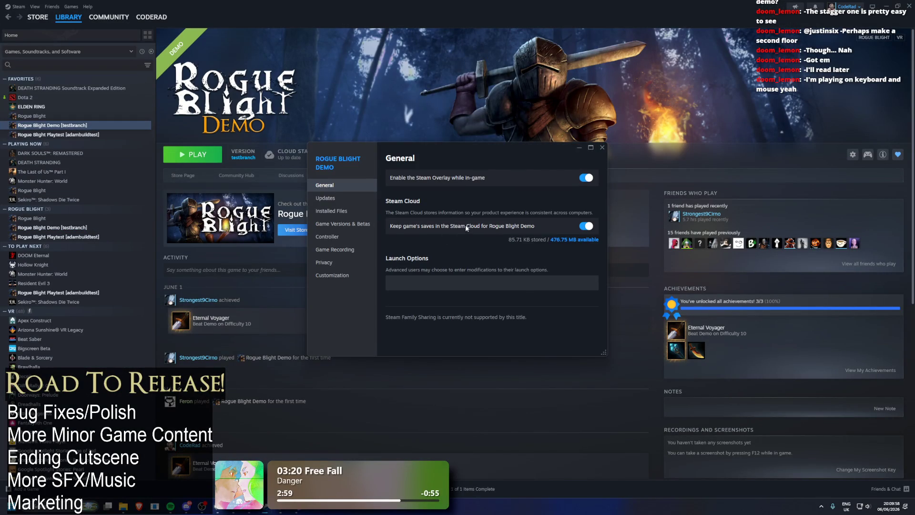
right_click(98, 130)
mouse_move(146, 184)
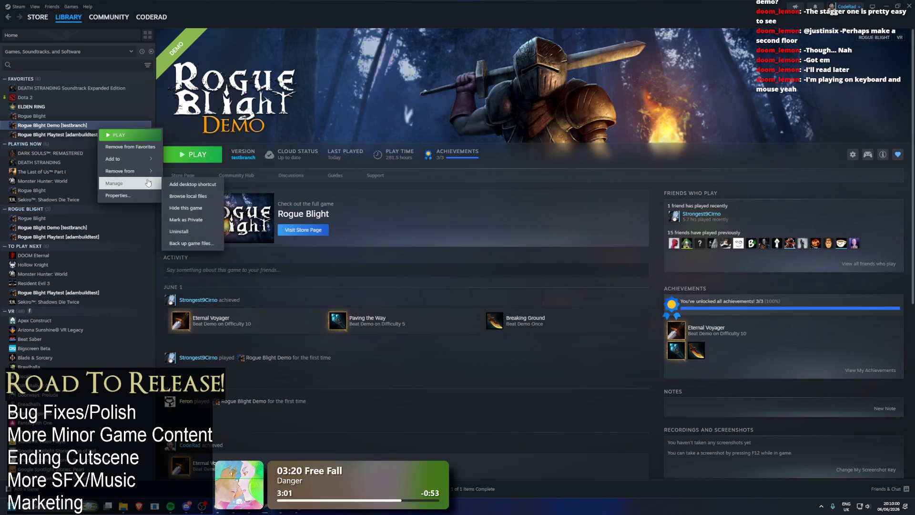
click(205, 196)
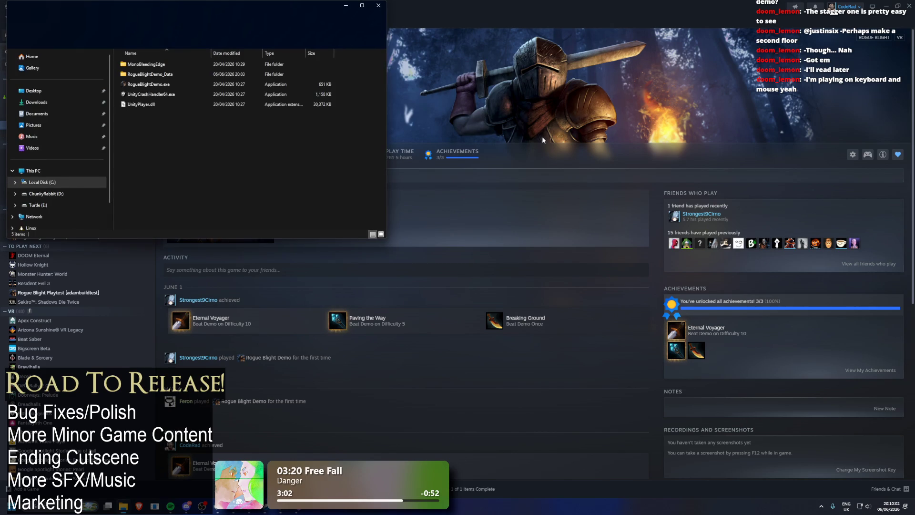
click(193, 23)
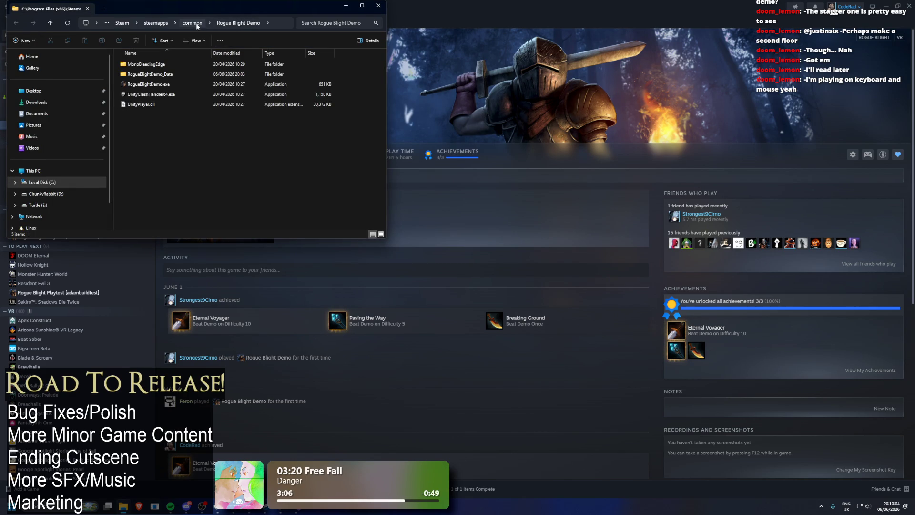
click(386, 5)
Step: Use the Run prompt to open AppData, then LocalLow > CodeRadGames
key(super)
text(run)
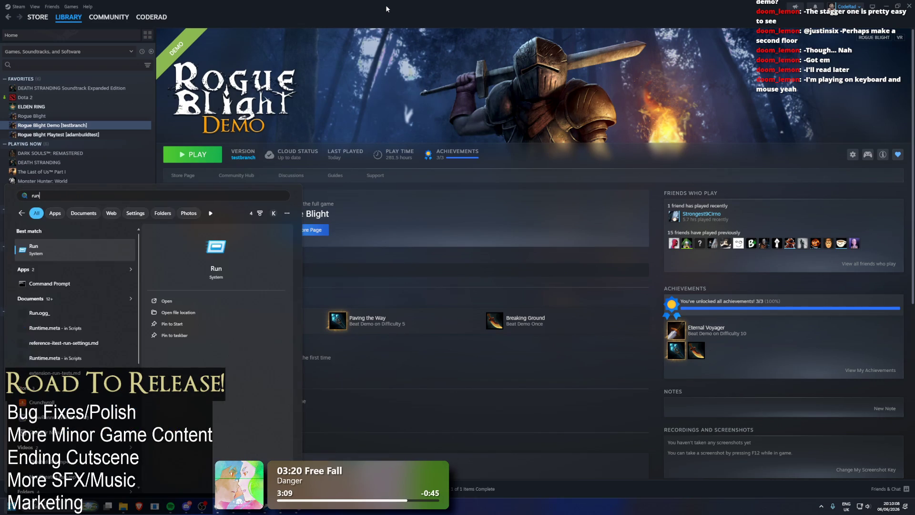
key(Return)
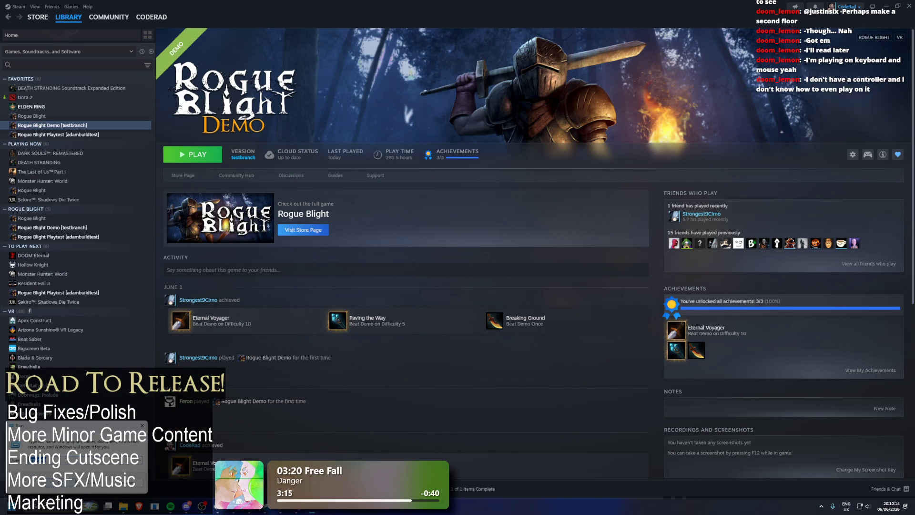
key(Return)
double_click(153, 76)
click(147, 124)
double_click(143, 133)
Step: Delete the RogueBlightDemo save folder, keeping RogueBlightPlaytest, and close Explorer
double_click(167, 64)
key(alt+Left)
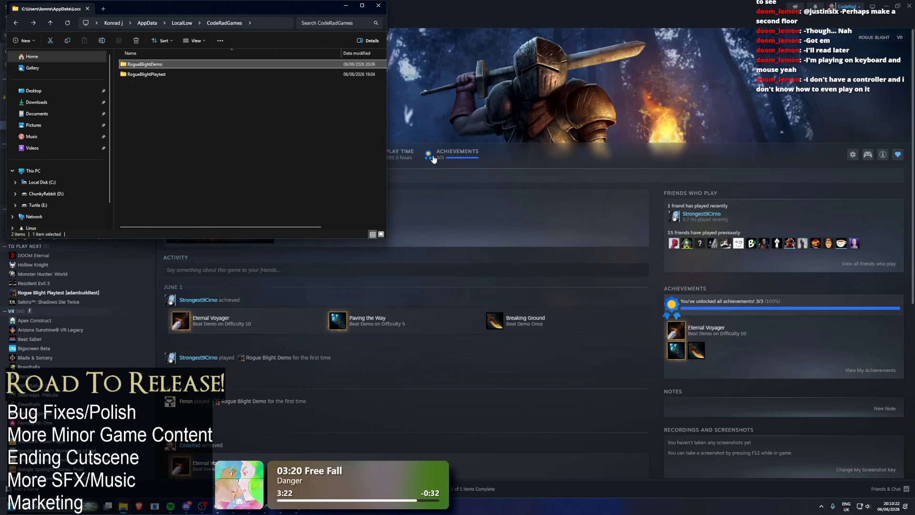
key(Delete)
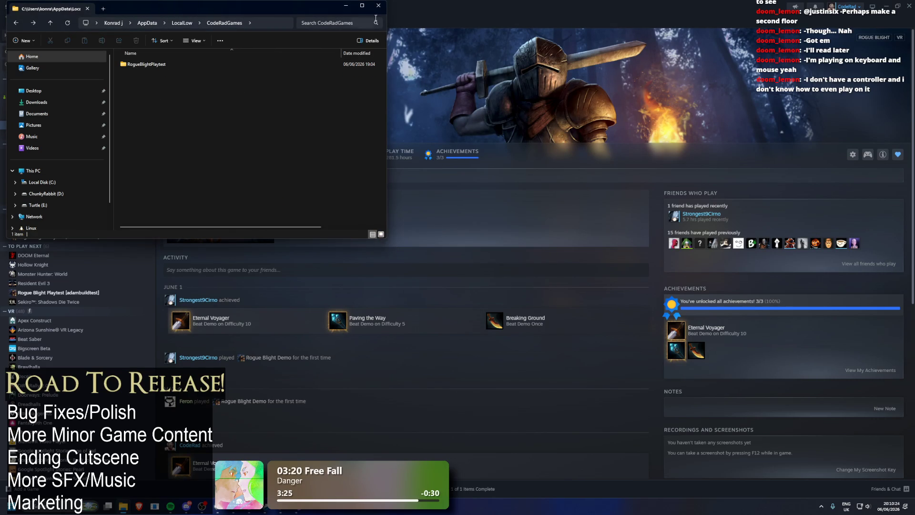
click(379, 5)
right_click(85, 126)
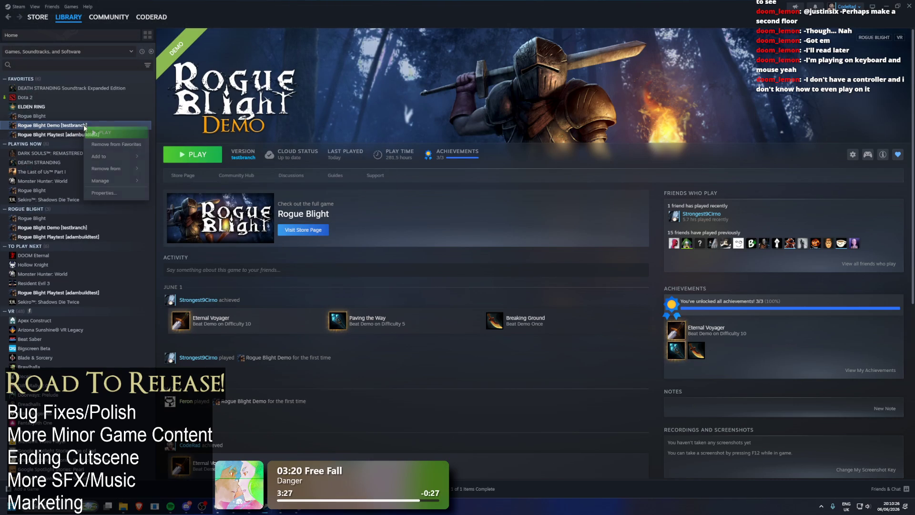
Step: Set the demo's game version to Default Public Version in Properties and launch it
click(104, 193)
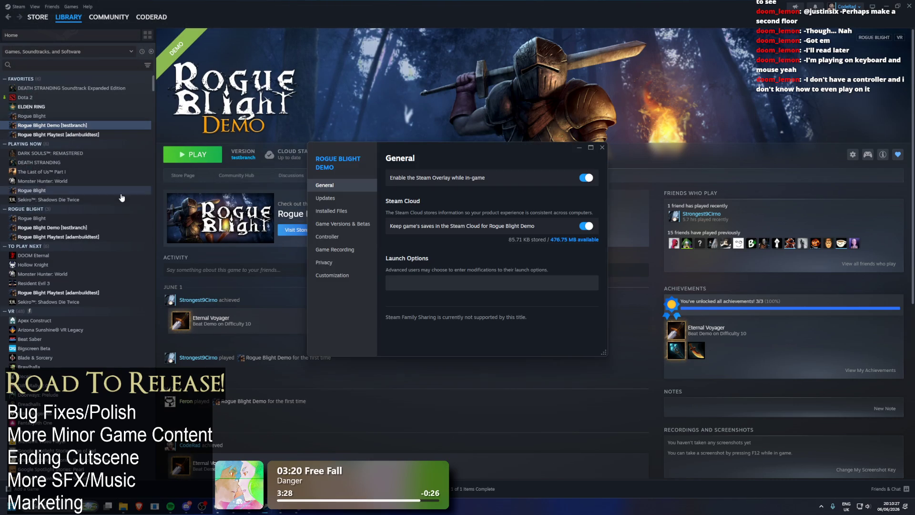
click(346, 225)
click(423, 228)
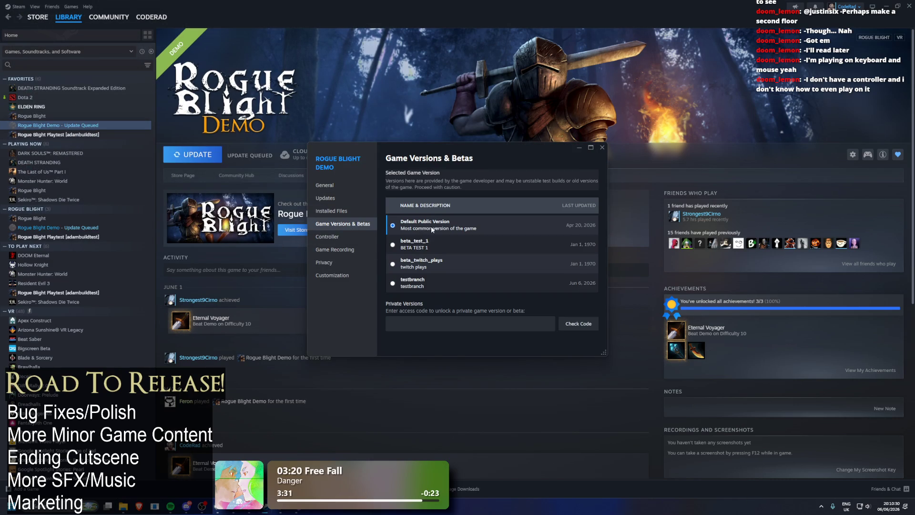
key(Escape)
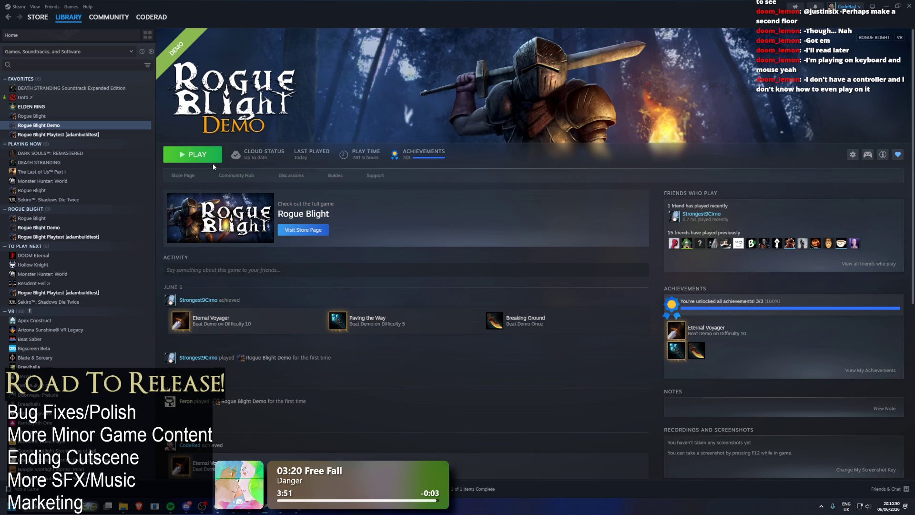
click(209, 164)
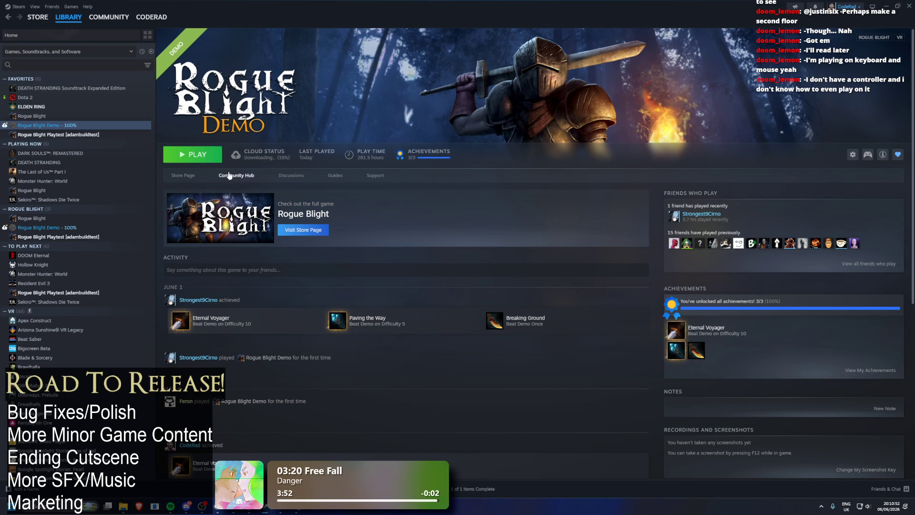